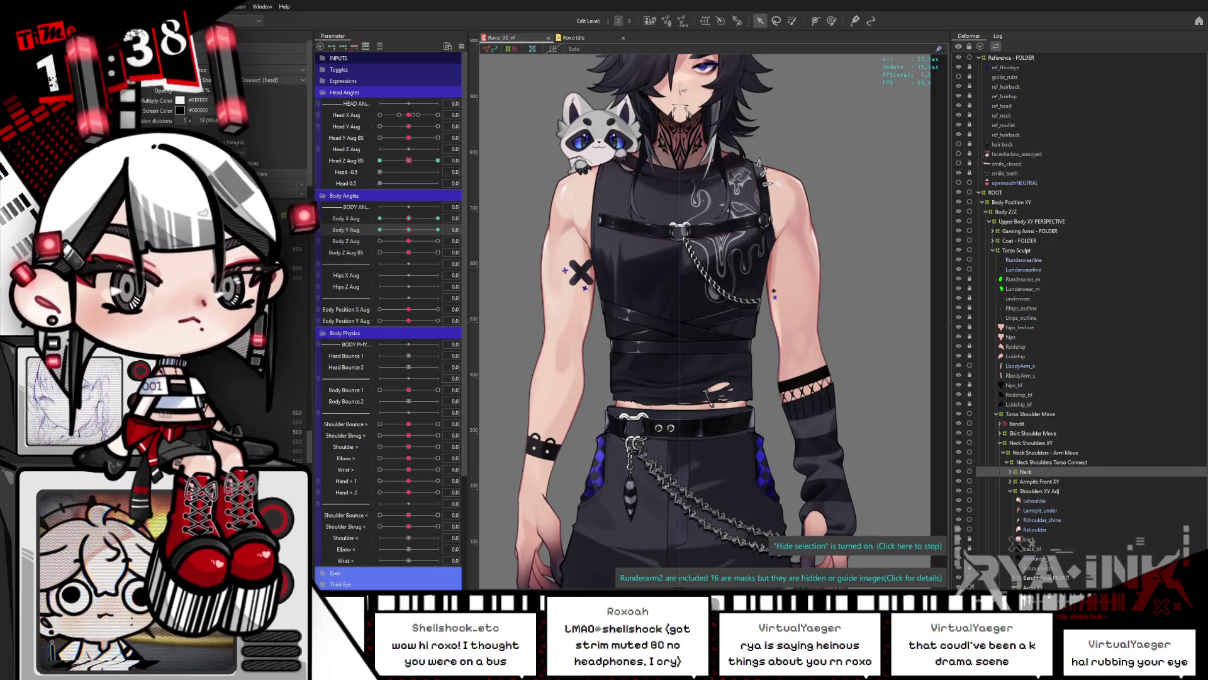
Sweep Body Y Aug between both side extremes to test how the torso turns
{"action": "left_click_drag", "start_coordinate": [415, 232], "coordinate": [446, 232]}
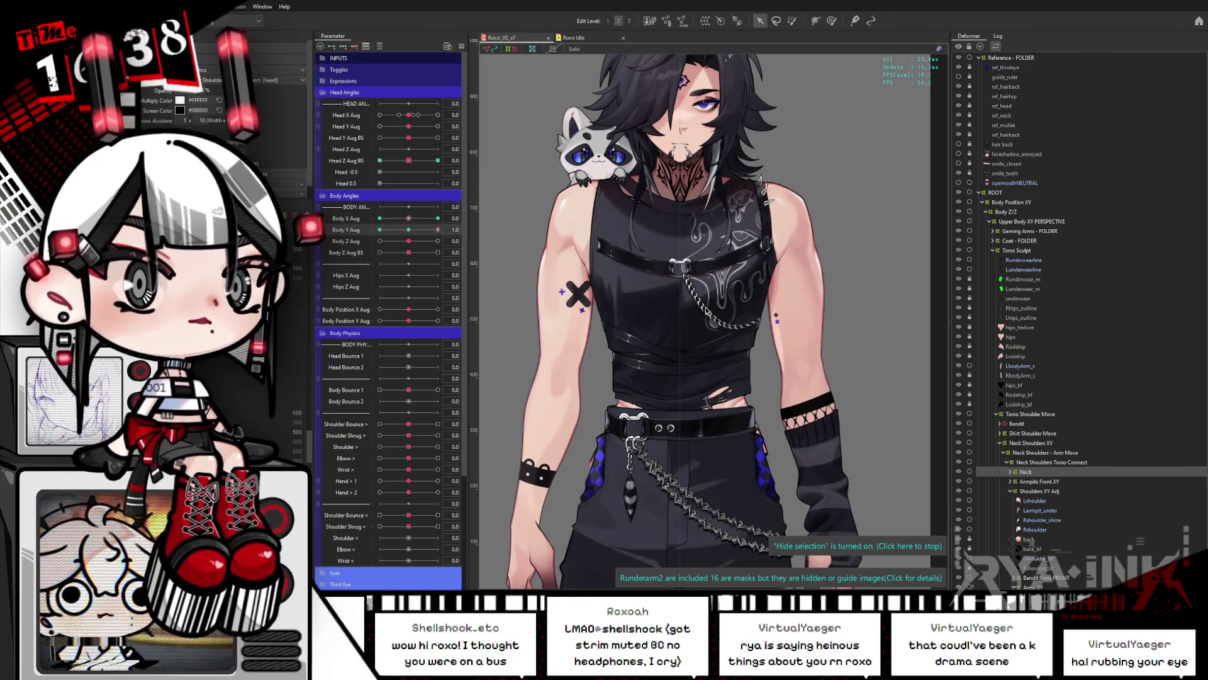
{"action": "scroll", "coordinate": [730, 343], "scroll_direction": "down", "scroll_amount": 2}
{"action": "scroll", "coordinate": [681, 265], "scroll_direction": "up", "scroll_amount": 3}
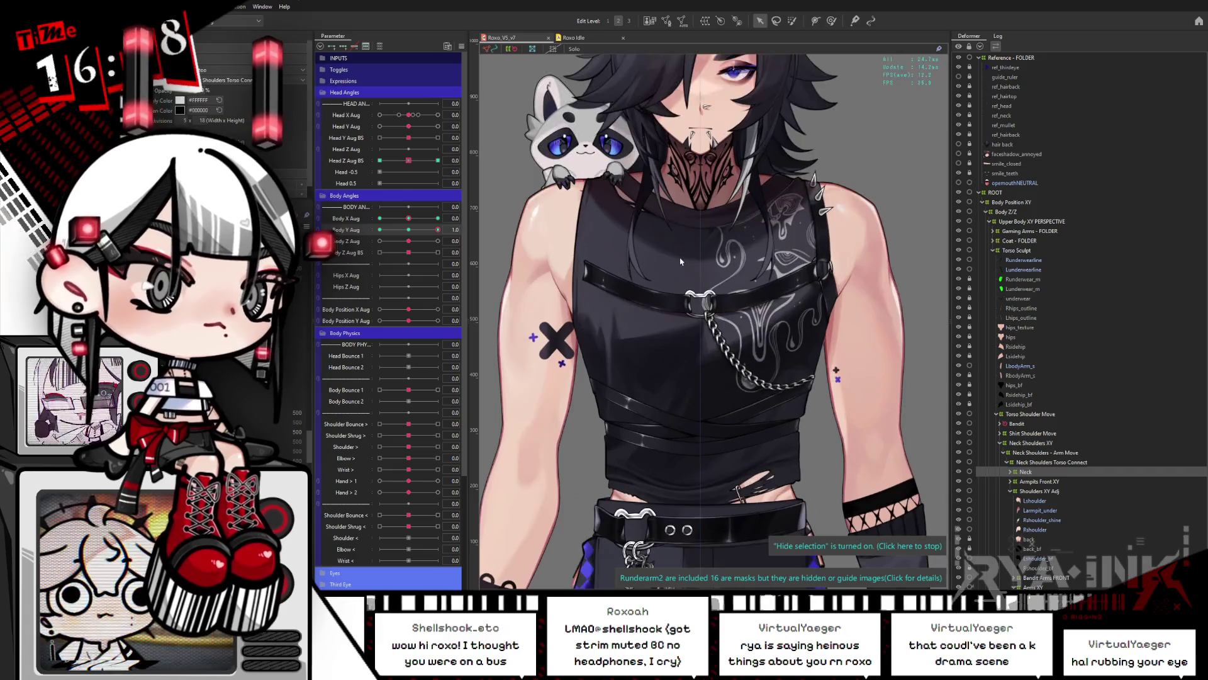
{"action": "left_click_drag", "start_coordinate": [409, 218], "coordinate": [379, 218]}
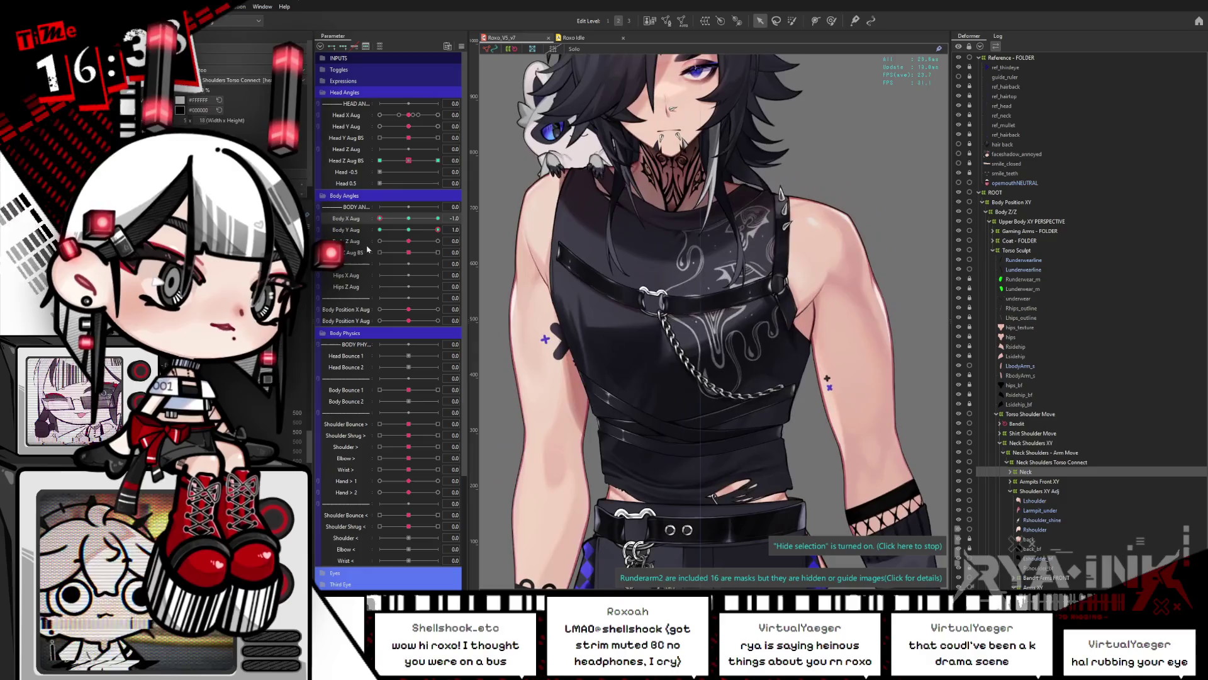
{"action": "left_click_drag", "start_coordinate": [379, 230], "coordinate": [445, 238]}
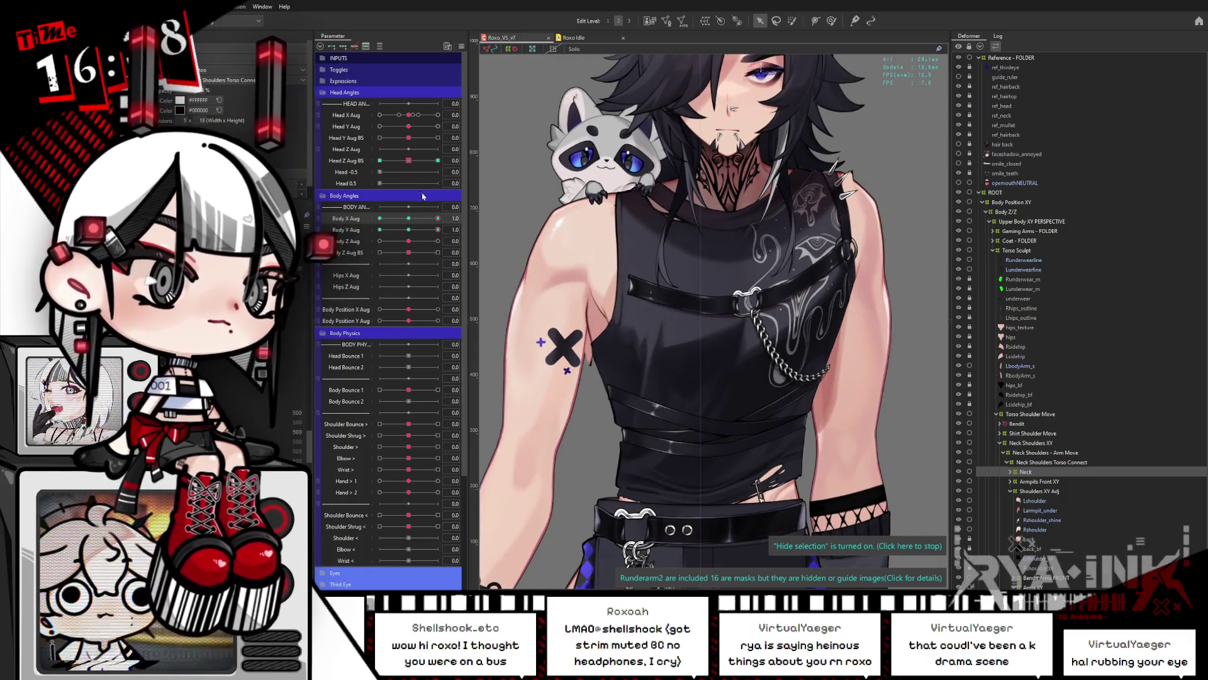
{"action": "left_click_drag", "start_coordinate": [438, 218], "coordinate": [380, 231]}
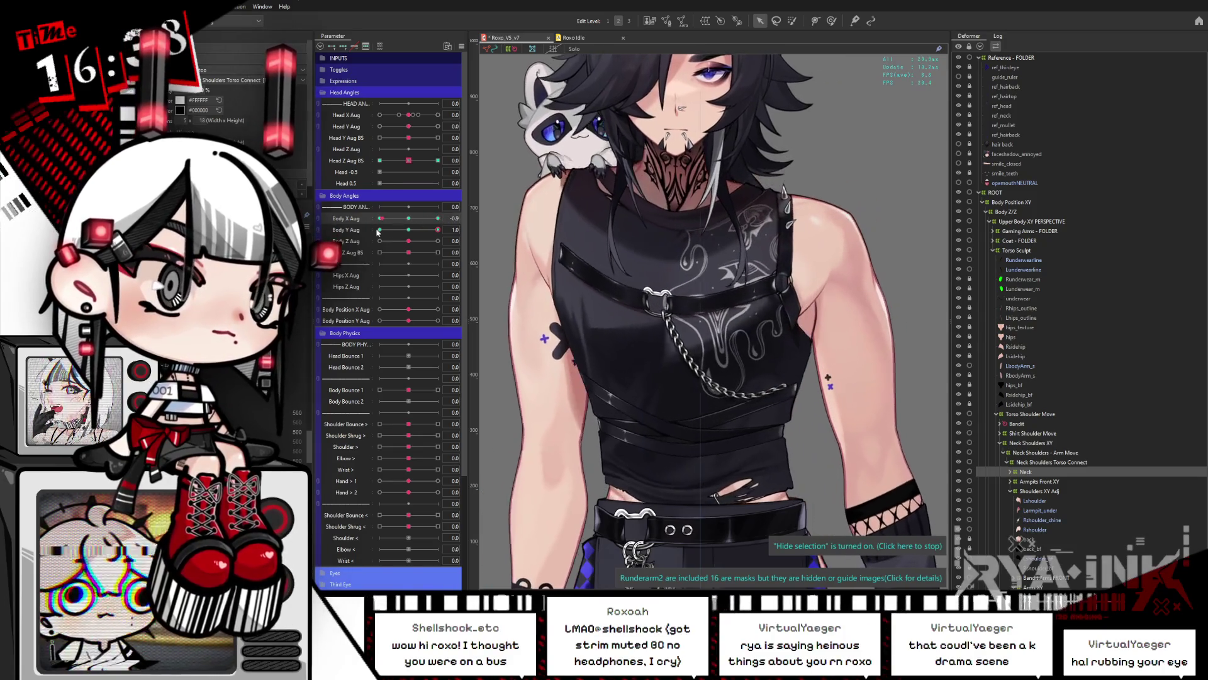
Flip the body to its opposite extremes, then reset Body X and Body Y to face front
{"action": "left_click", "coordinate": [380, 230]}
{"action": "left_click_drag", "start_coordinate": [389, 220], "coordinate": [475, 225]}
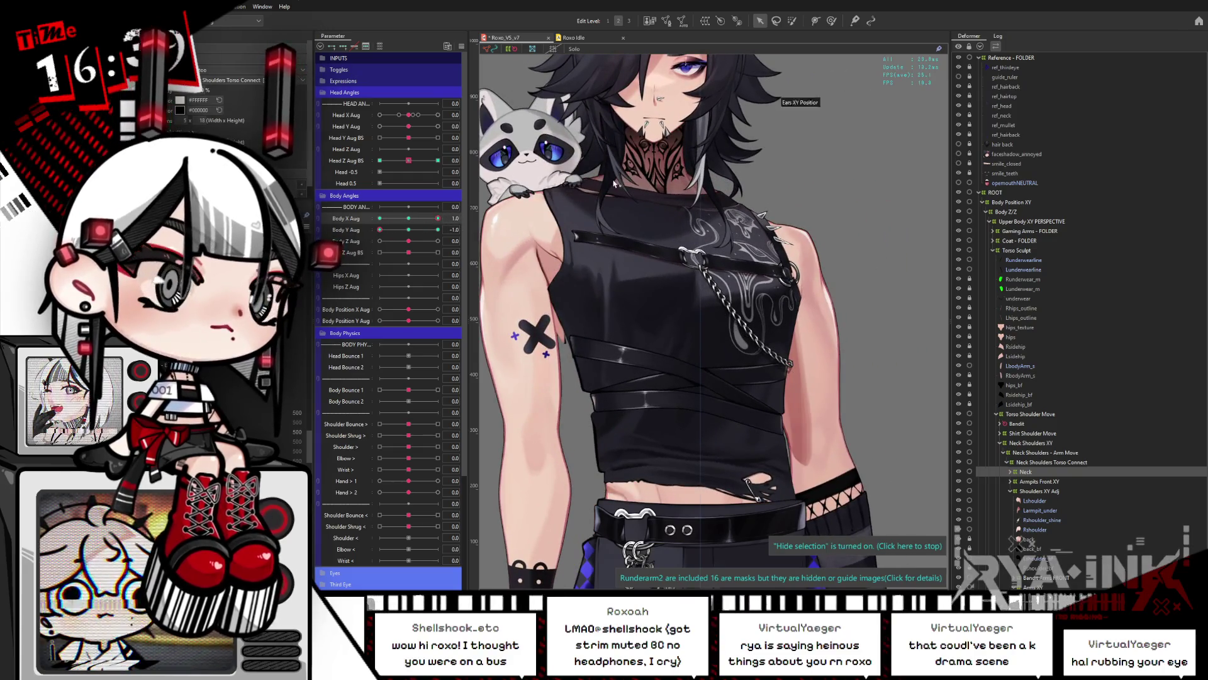
{"action": "left_click", "coordinate": [408, 218]}
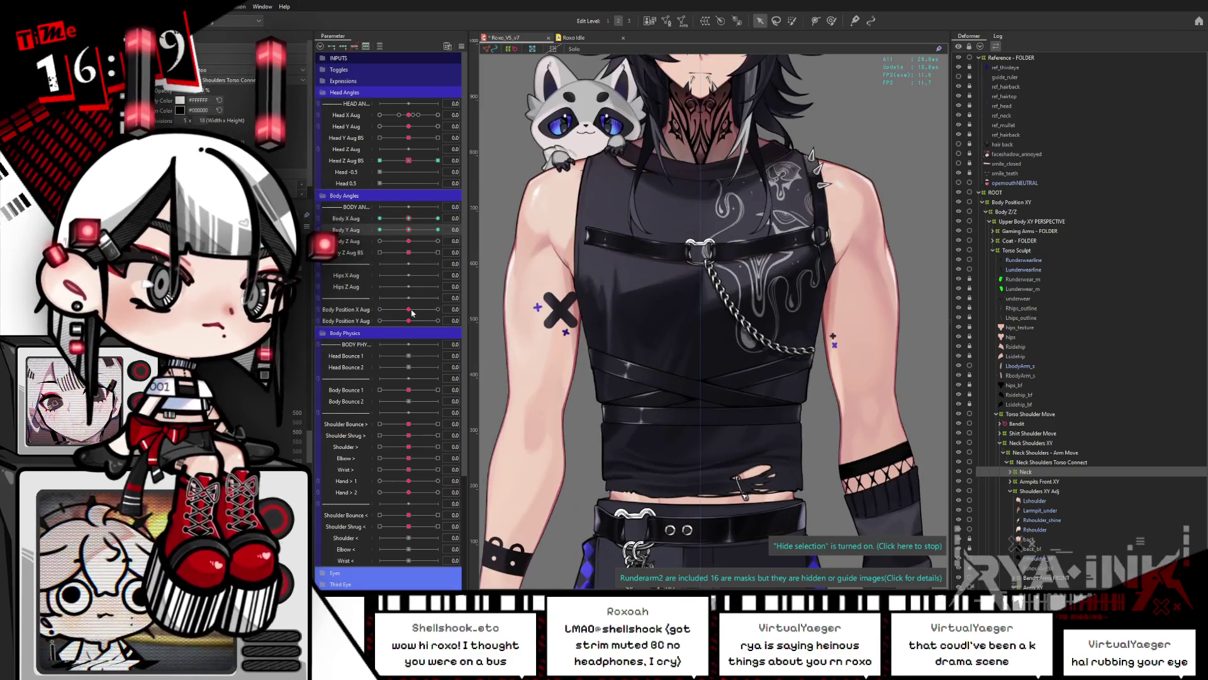
{"action": "left_click", "coordinate": [409, 230]}
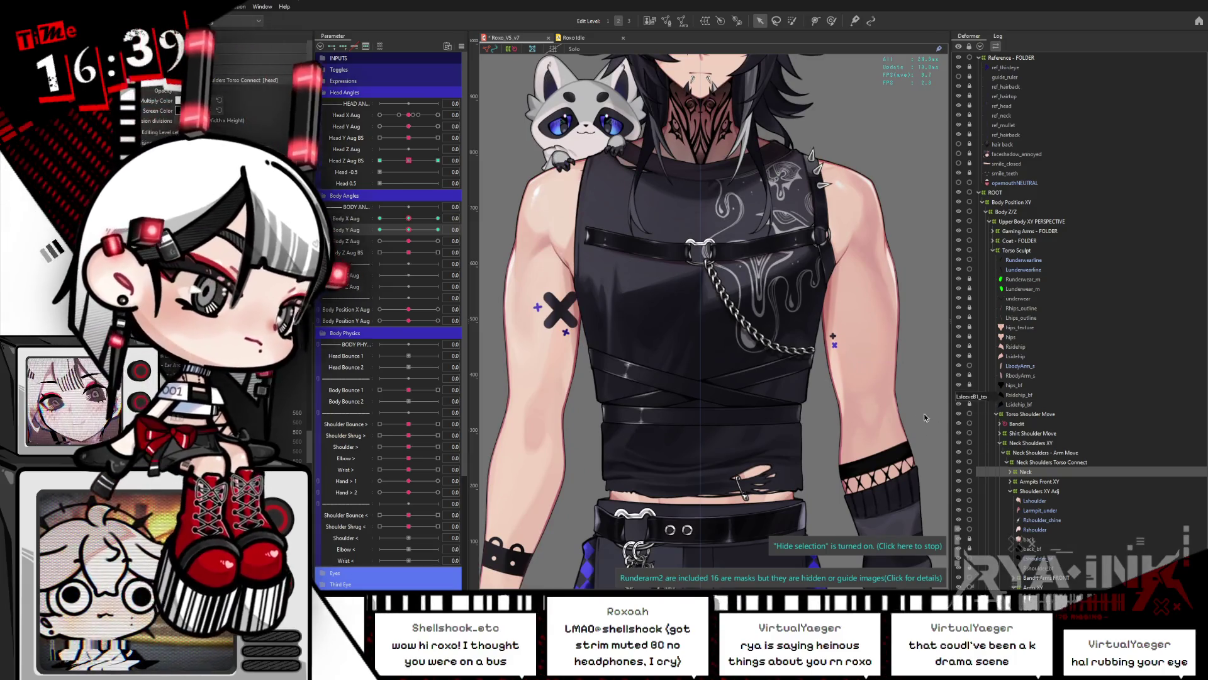
Select Upper Body XY PERSPECTIVE and tilt Body Y Aug to an extreme, recentre it, then nudge it
{"action": "scroll", "coordinate": [787, 285], "scroll_direction": "down", "scroll_amount": 2}
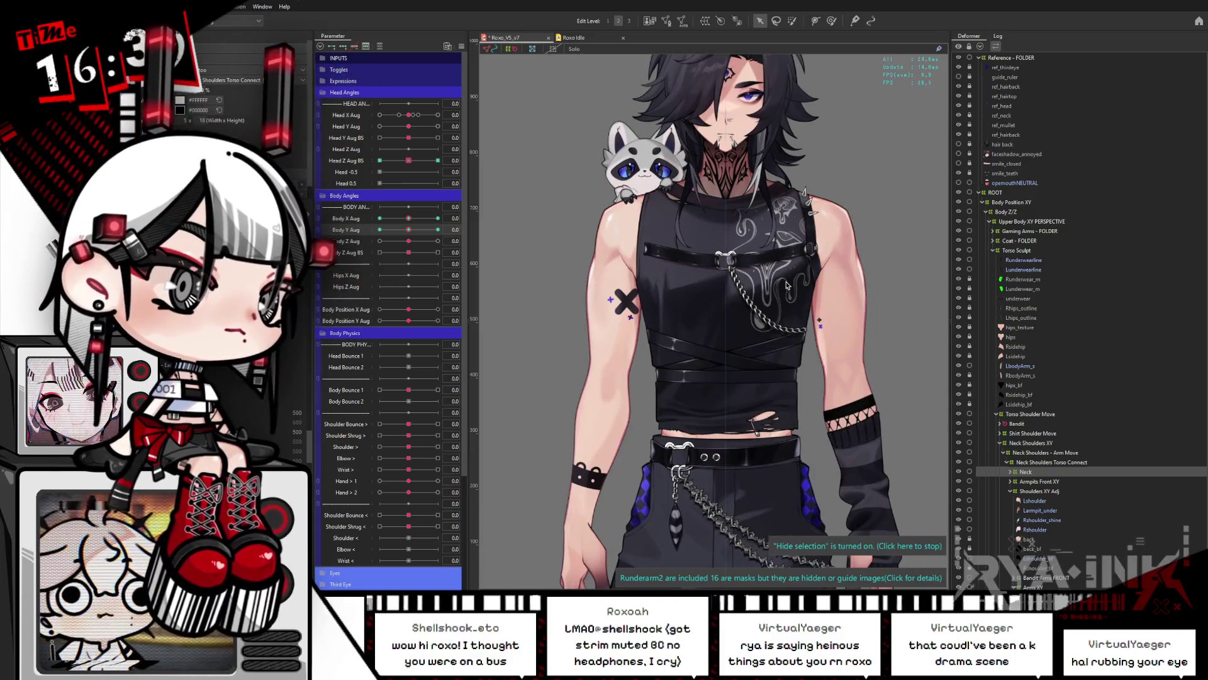
{"action": "left_click", "coordinate": [1064, 222]}
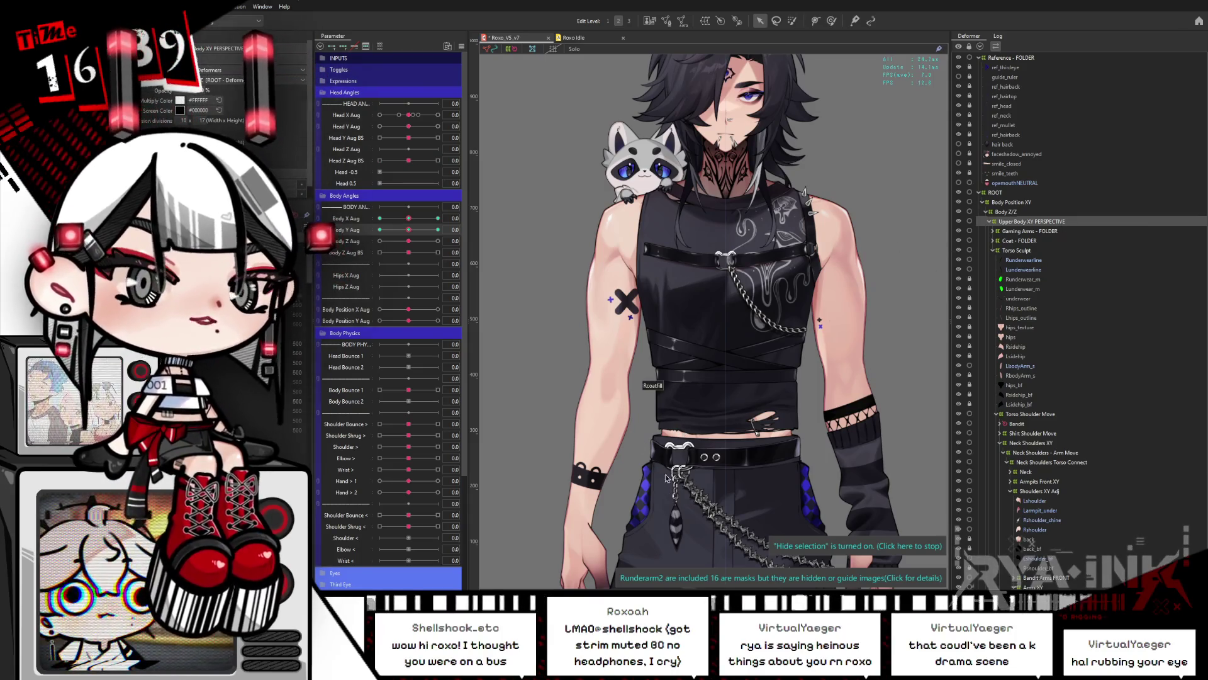
{"action": "left_click_drag", "start_coordinate": [408, 230], "coordinate": [380, 229]}
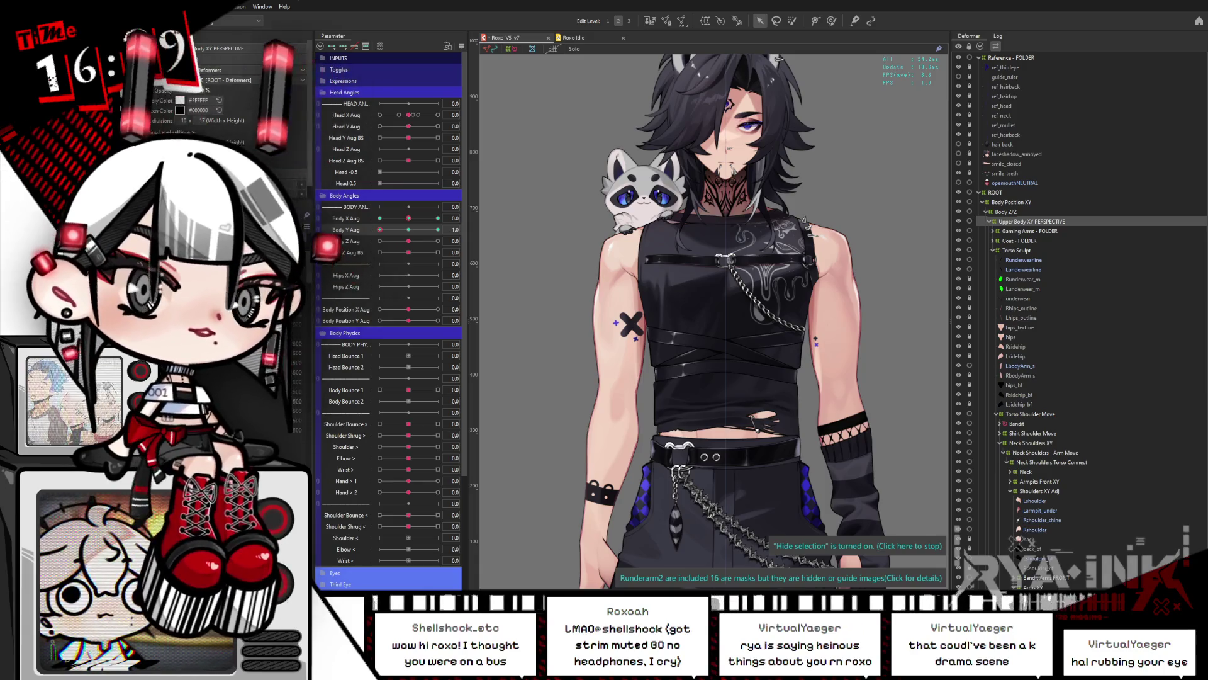
{"action": "left_click", "coordinate": [409, 230]}
{"action": "left_click_drag", "start_coordinate": [413, 236], "coordinate": [454, 229]}
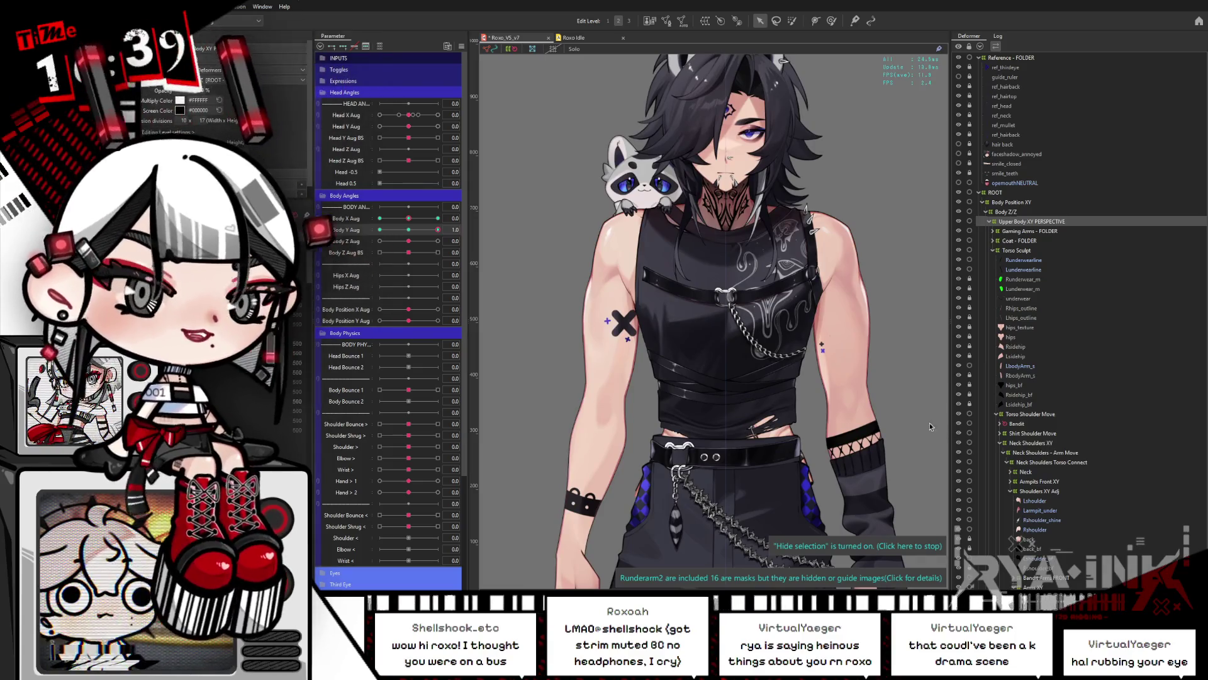
Expand Shirt Shoulder Move to Shirt XY, switch to the brush, hide the overlay, and list its shirt layers
{"action": "left_click", "coordinate": [1042, 434]}
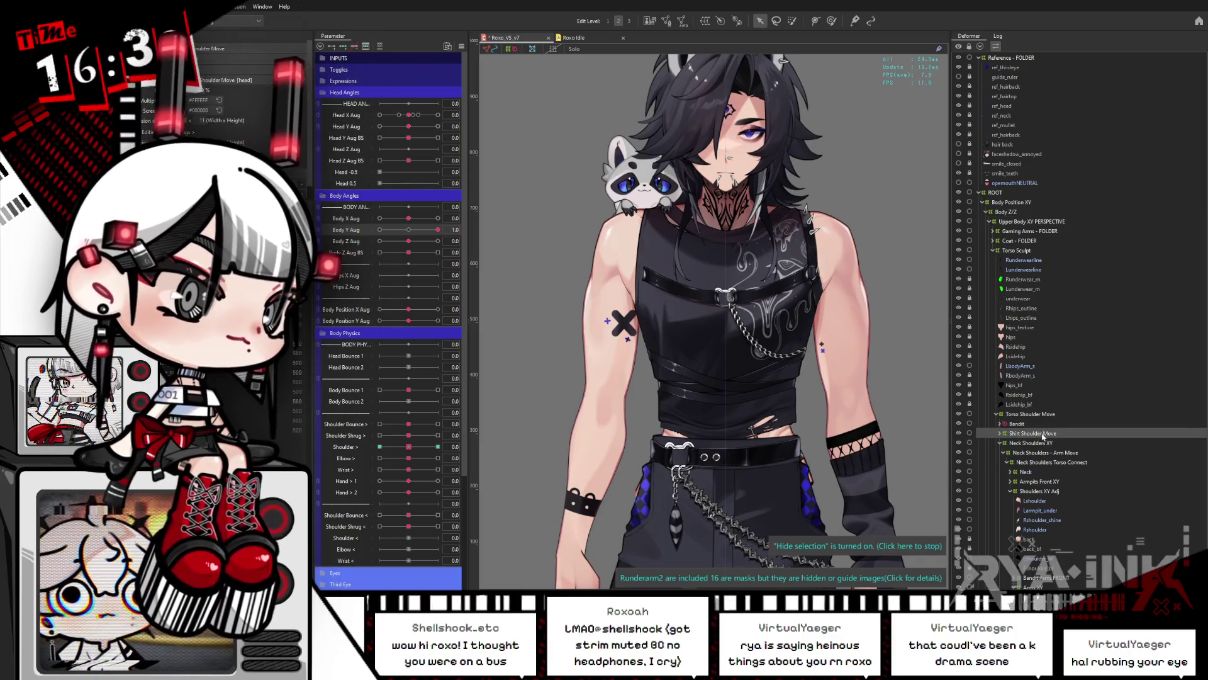
{"action": "left_click", "coordinate": [1001, 434]}
{"action": "left_click", "coordinate": [1022, 443]}
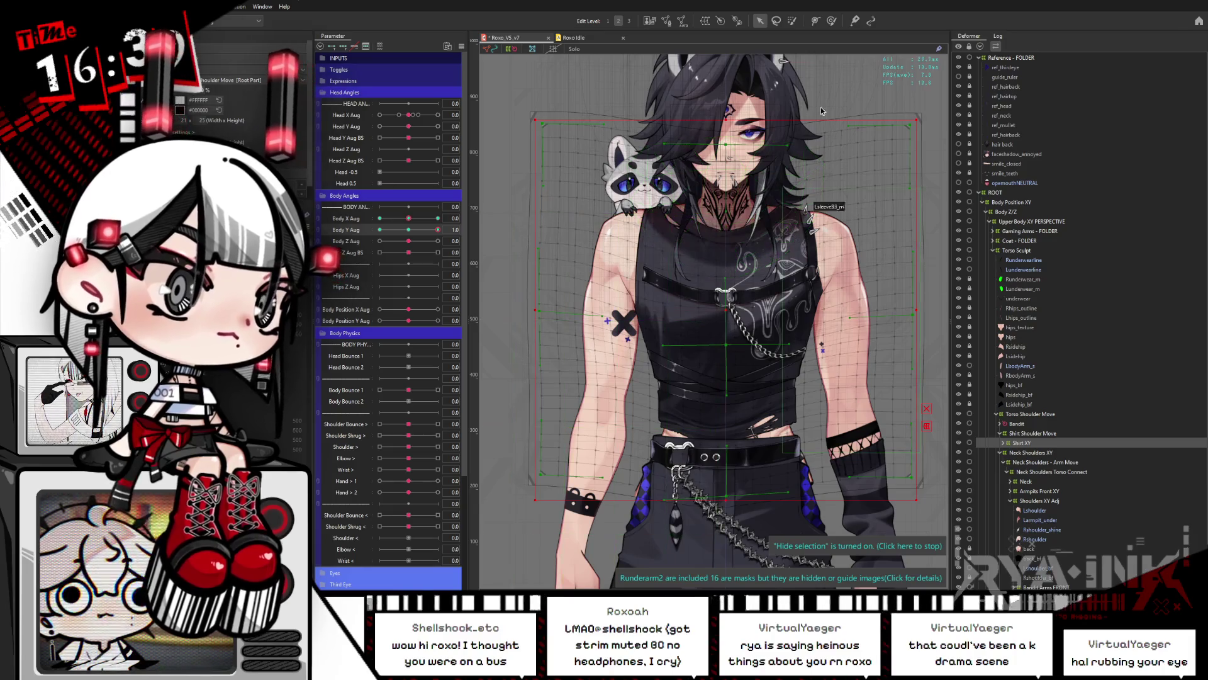
{"action": "key", "text": "b"}
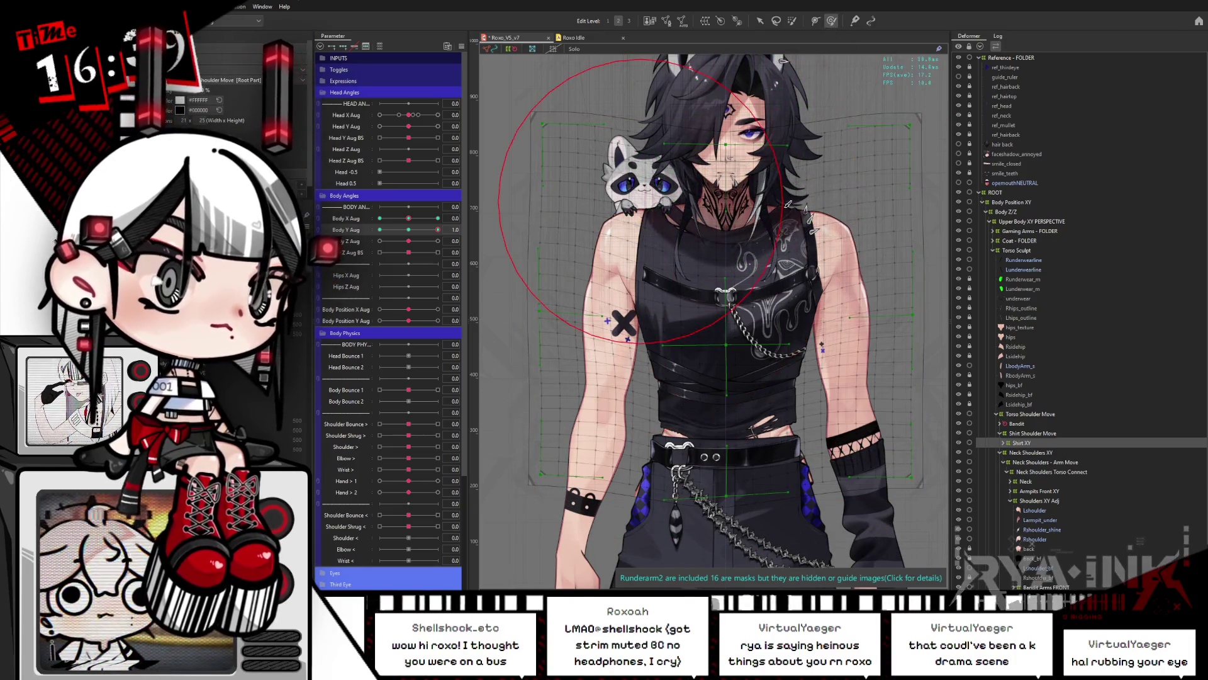
{"action": "key", "text": "ctrl+h"}
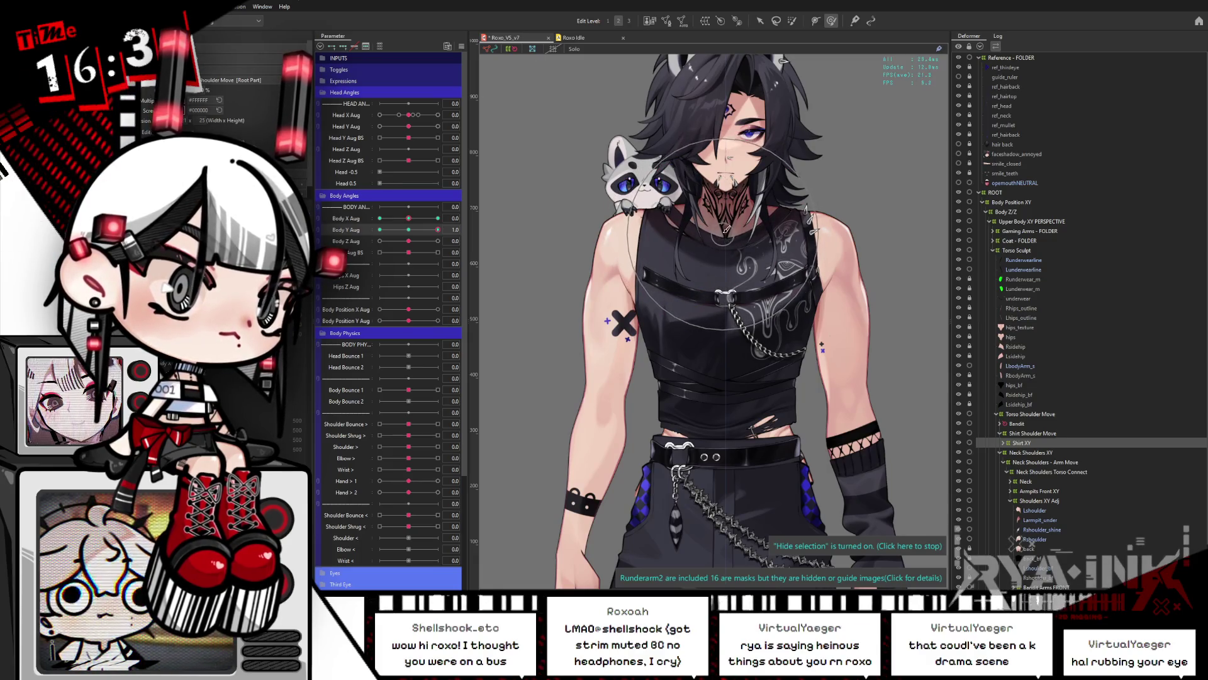
{"action": "left_click", "coordinate": [742, 231]}
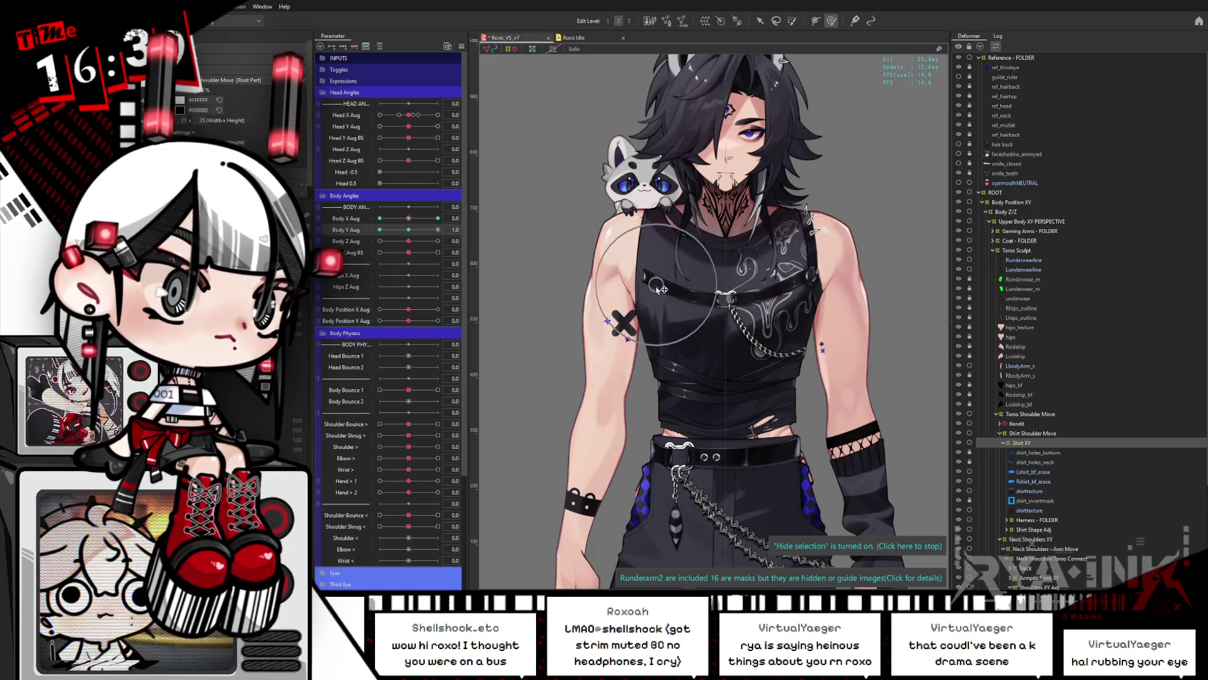
Push Body Y Aug to maximum, ease it to about 0.6, then return it to centre
{"action": "left_click_drag", "start_coordinate": [439, 229], "coordinate": [434, 233]}
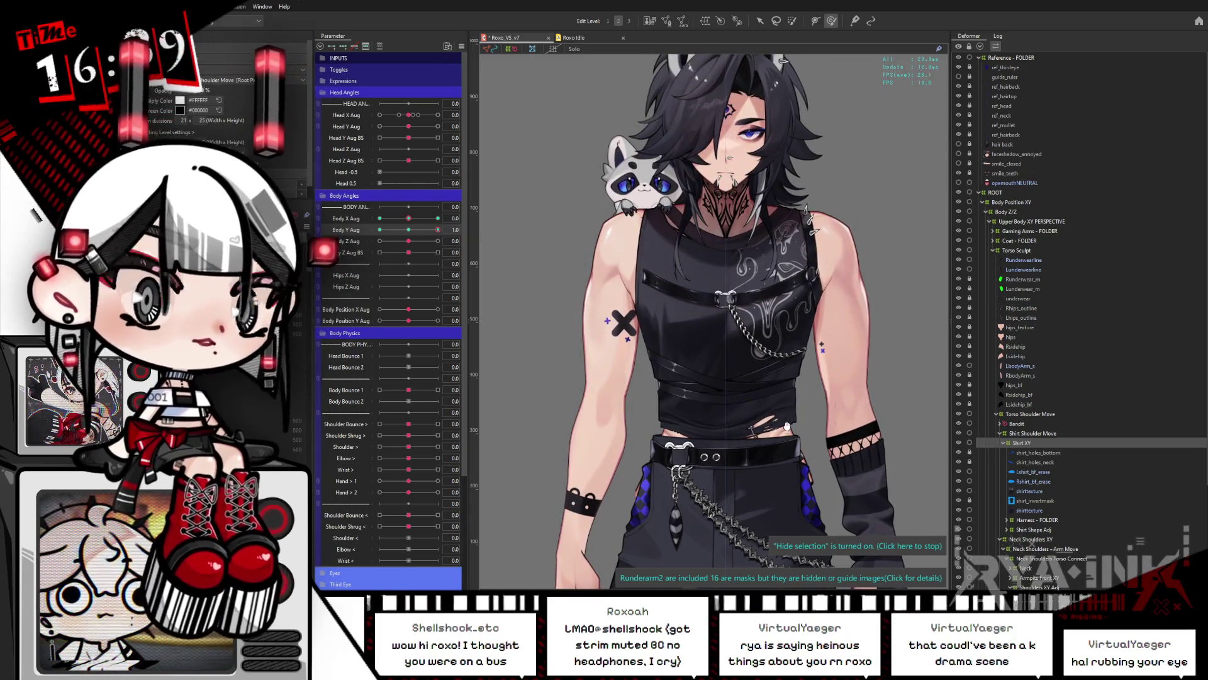
{"action": "left_click_drag", "start_coordinate": [434, 233], "coordinate": [776, 379]}
{"action": "mouse_move", "coordinate": [438, 229]}
{"action": "left_mouse_down"}
{"action": "mouse_move", "coordinate": [377, 243]}
{"action": "mouse_move", "coordinate": [458, 233]}
{"action": "mouse_move", "coordinate": [369, 233]}
{"action": "left_mouse_up"}
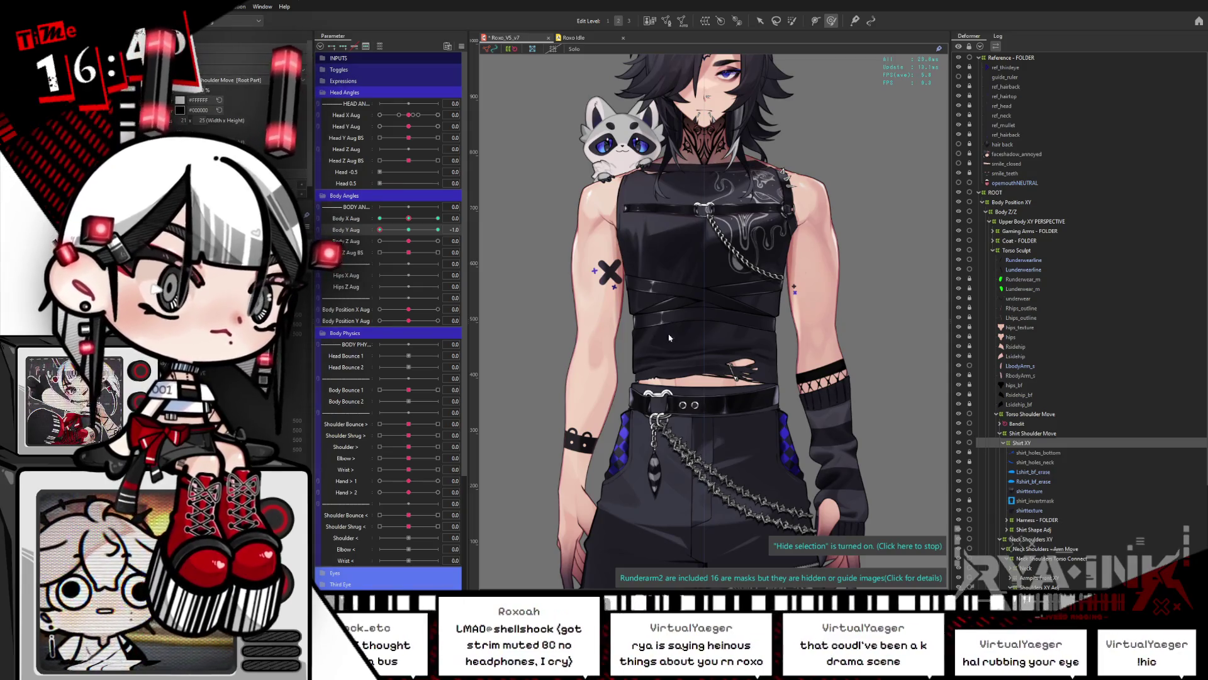
{"action": "left_click", "coordinate": [409, 229]}
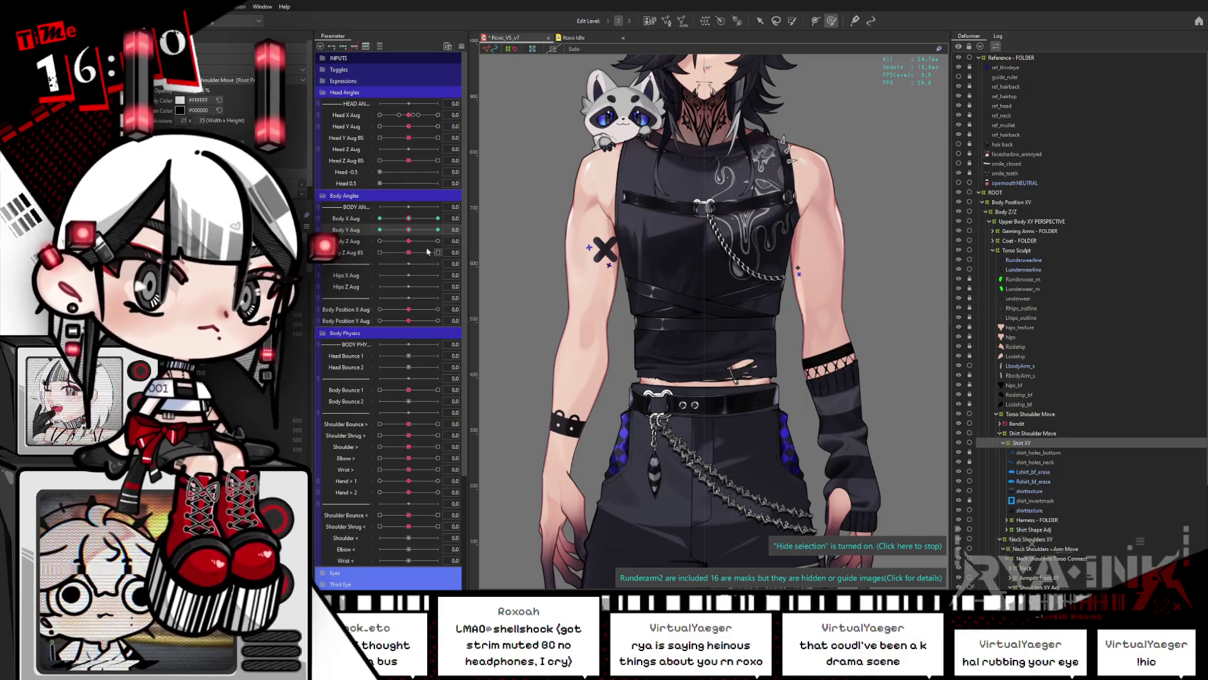
Sweep Body Y Aug between -1 and 1 to review the shirt, then select Harness - FOLDER
{"action": "left_click_drag", "start_coordinate": [415, 235], "coordinate": [444, 228]}
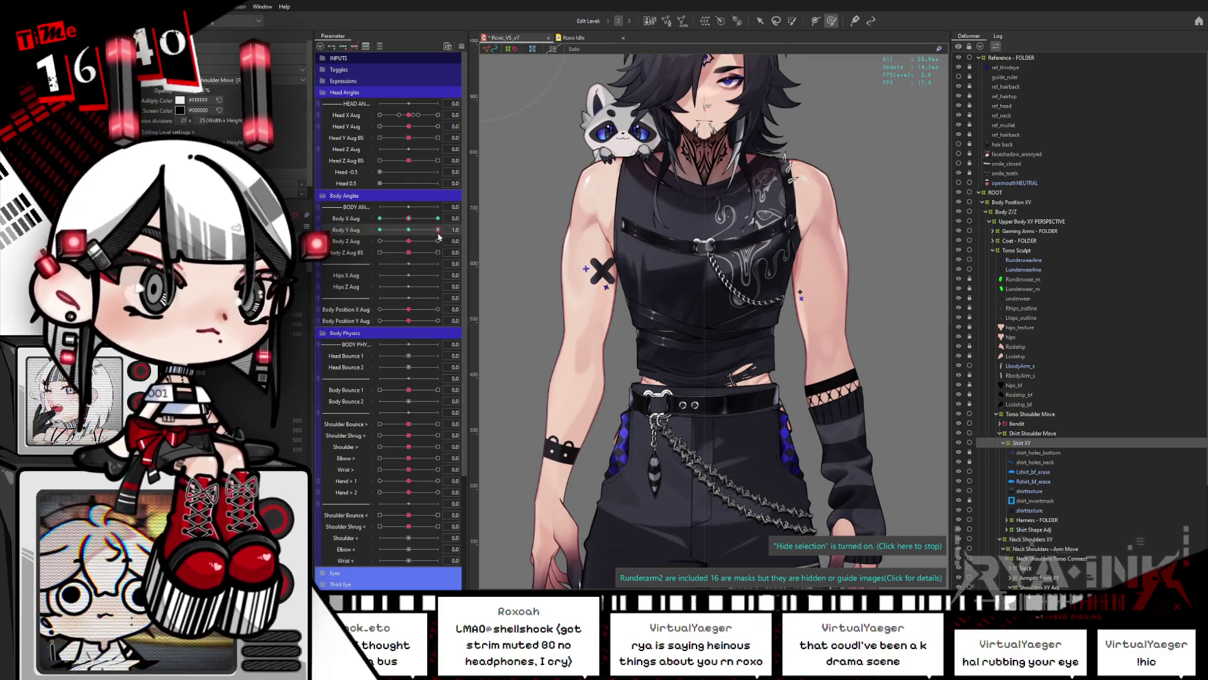
{"action": "left_click", "coordinate": [380, 230]}
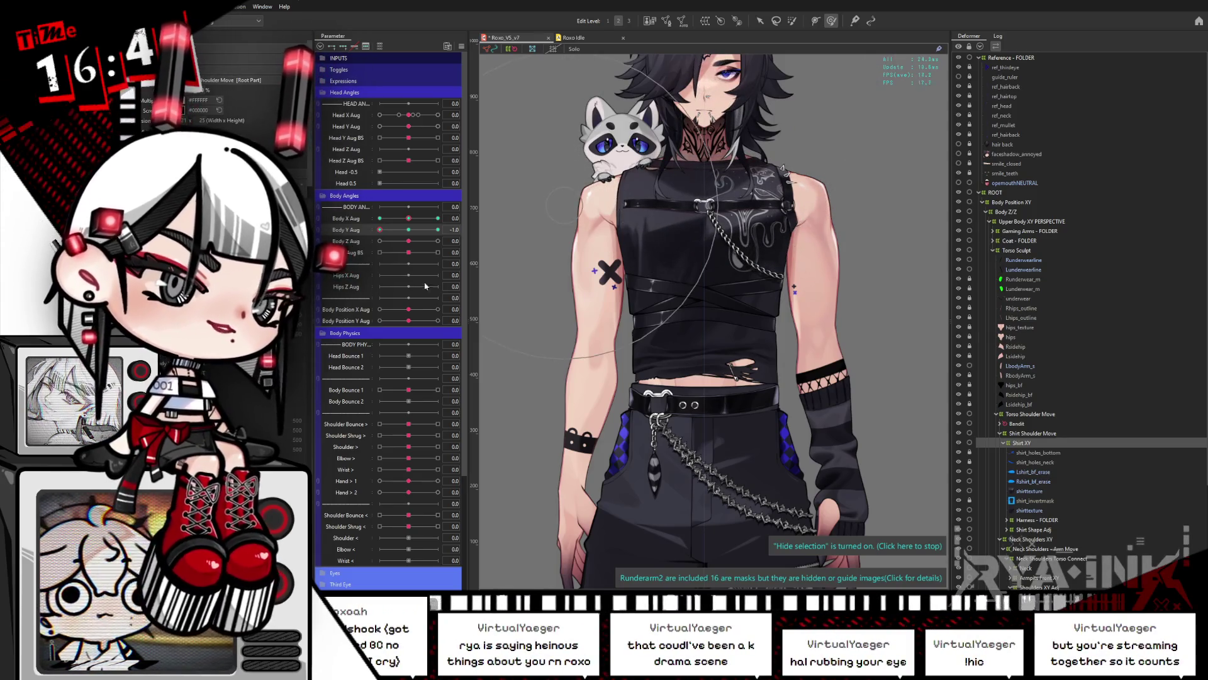
{"action": "left_click_drag", "start_coordinate": [412, 230], "coordinate": [378, 241]}
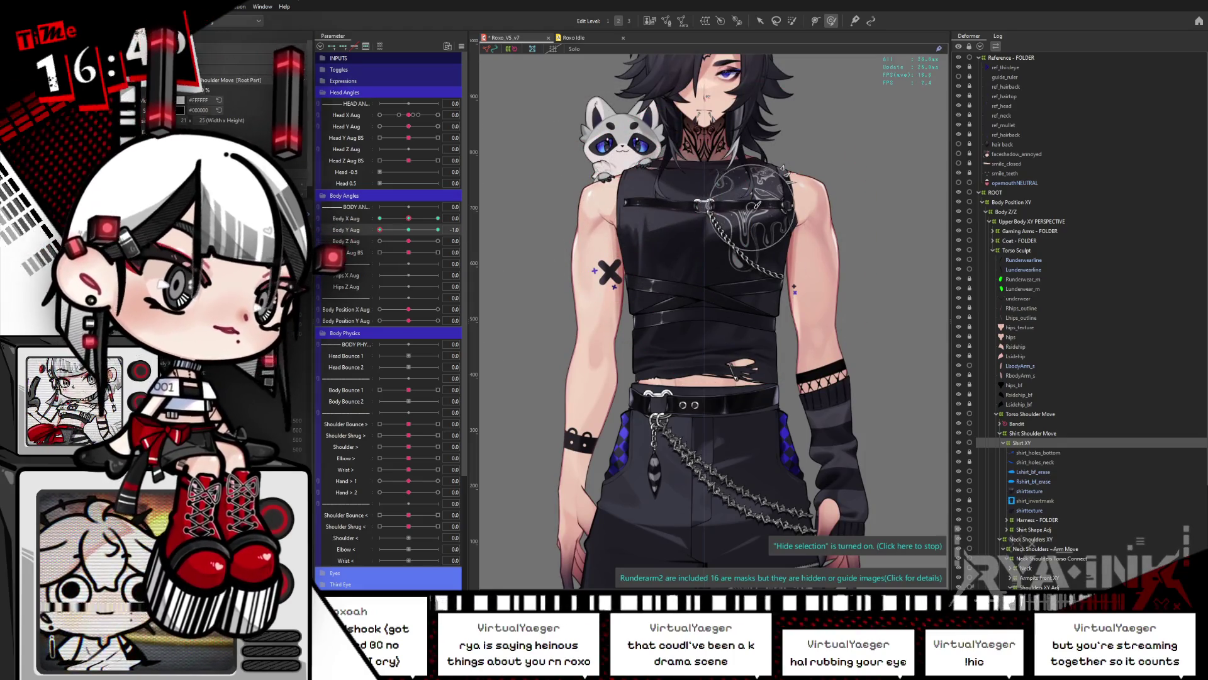
{"action": "left_click_drag", "start_coordinate": [380, 230], "coordinate": [380, 238]}
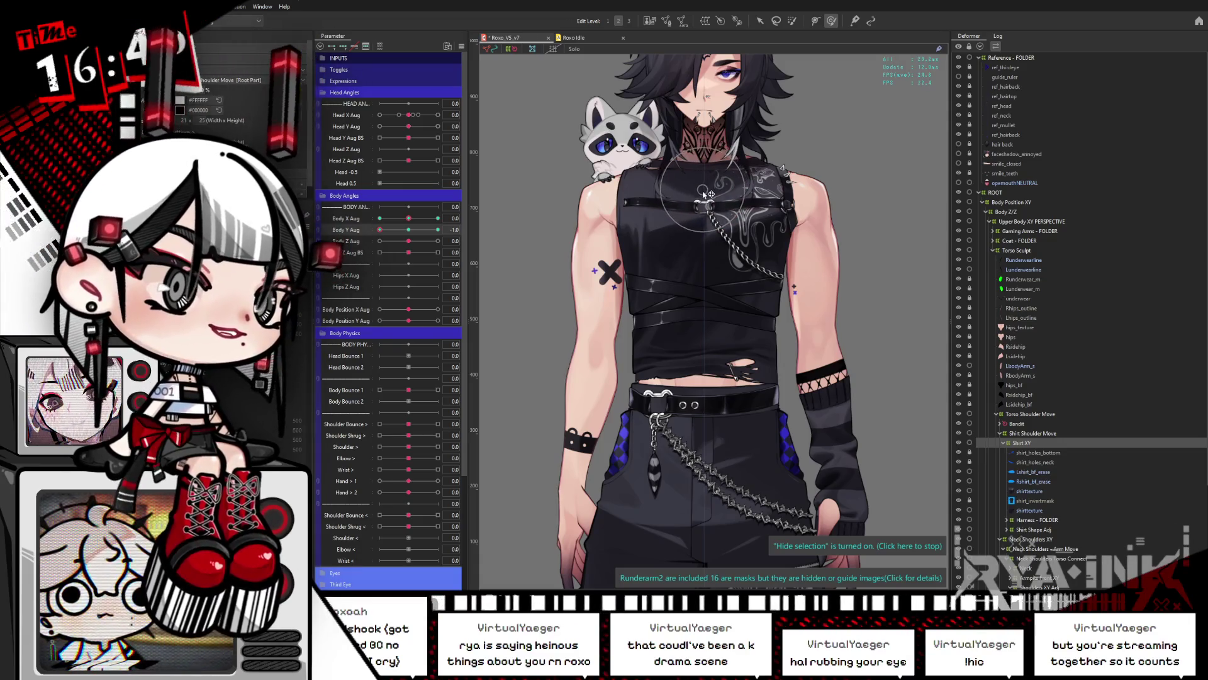
{"action": "left_click_drag", "start_coordinate": [406, 231], "coordinate": [453, 228]}
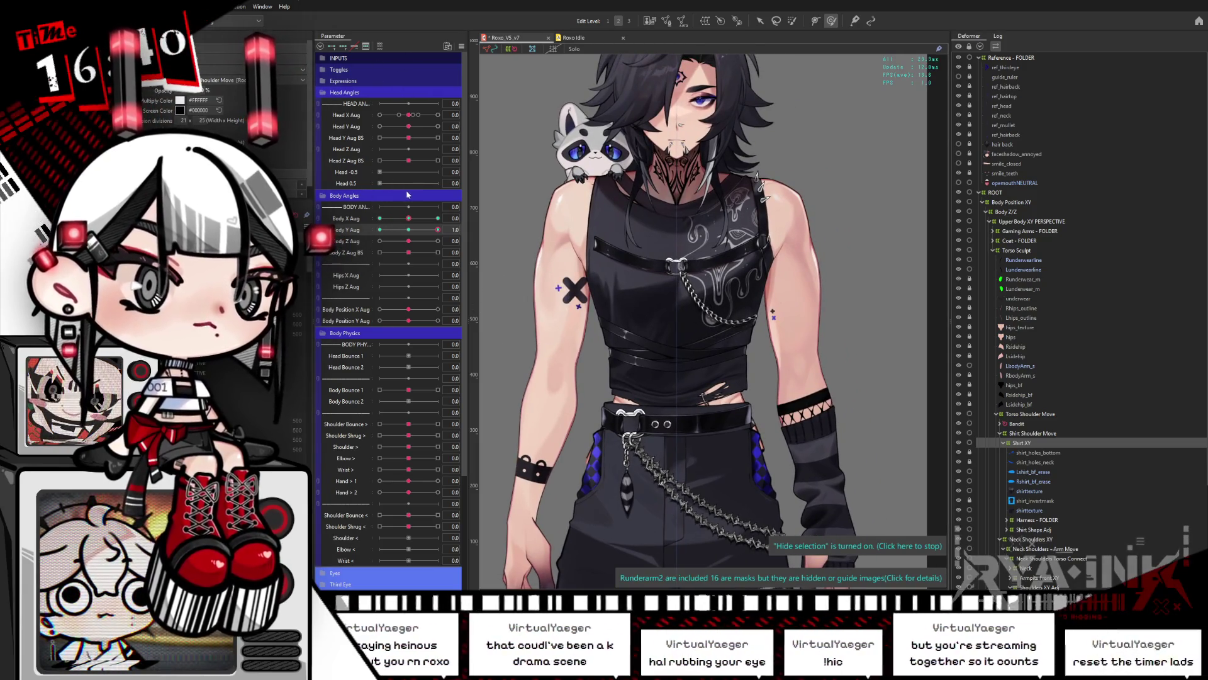
{"action": "left_click_drag", "start_coordinate": [407, 229], "coordinate": [447, 228]}
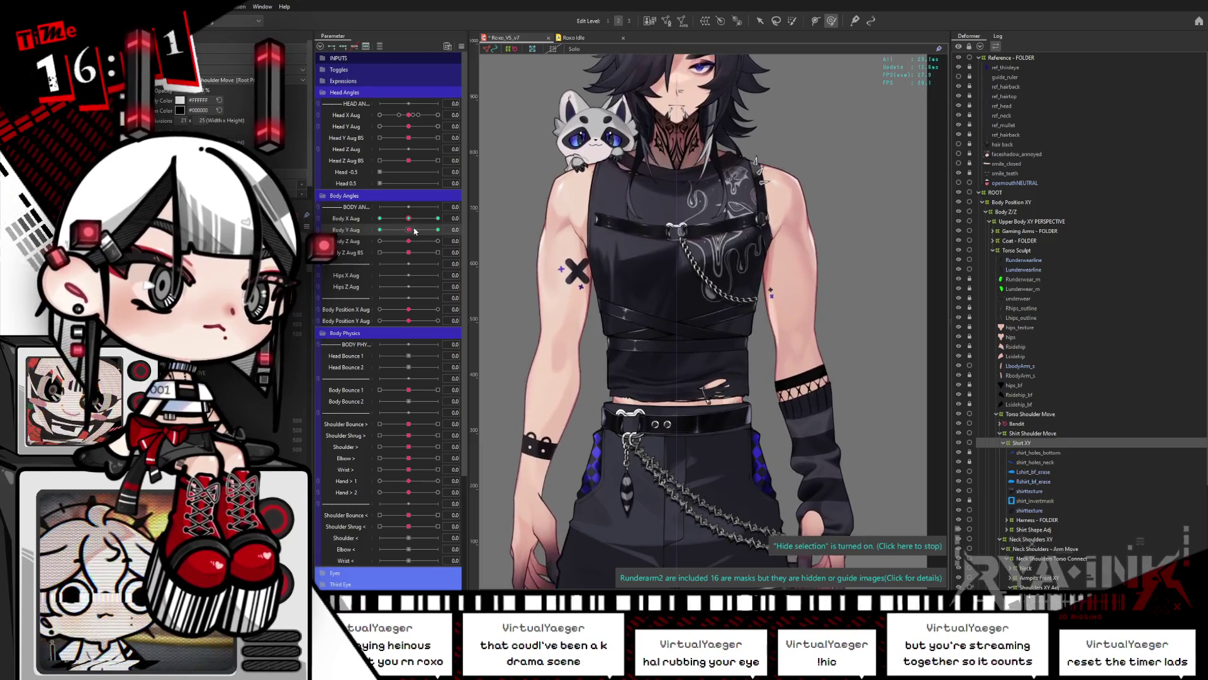
{"action": "left_click", "coordinate": [1027, 520]}
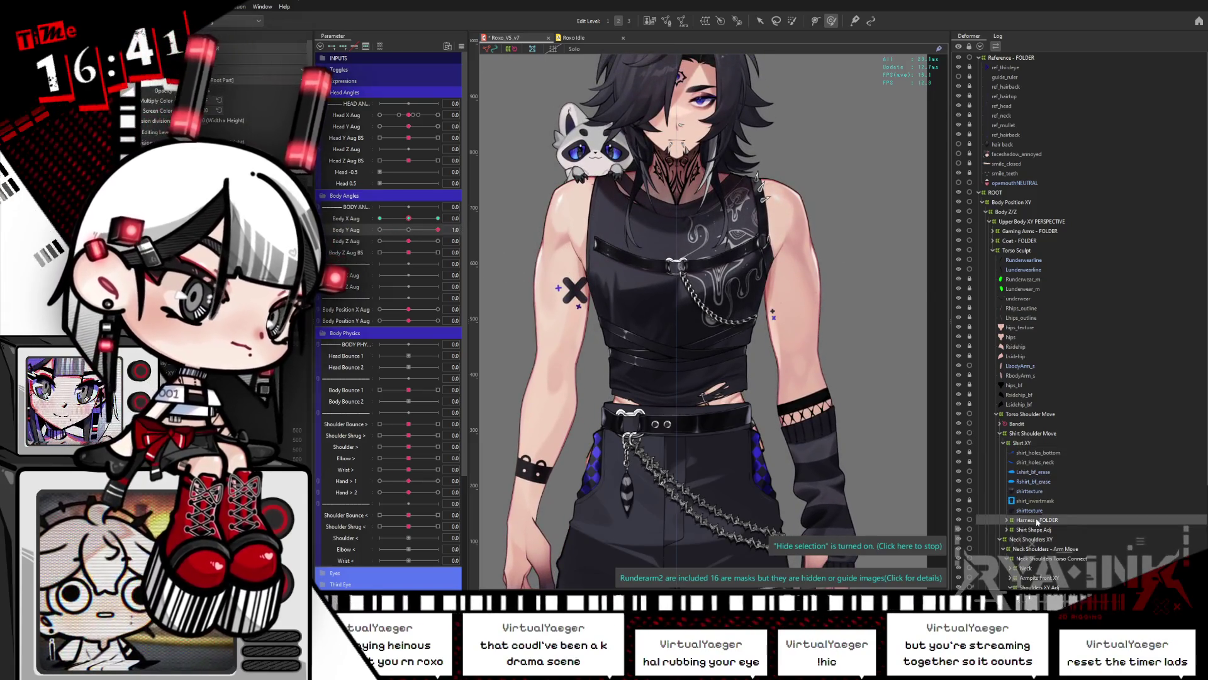
Toggle the deformer grid off and list the chain layers inside the Harness folder
{"action": "key", "text": "ctrl+h"}
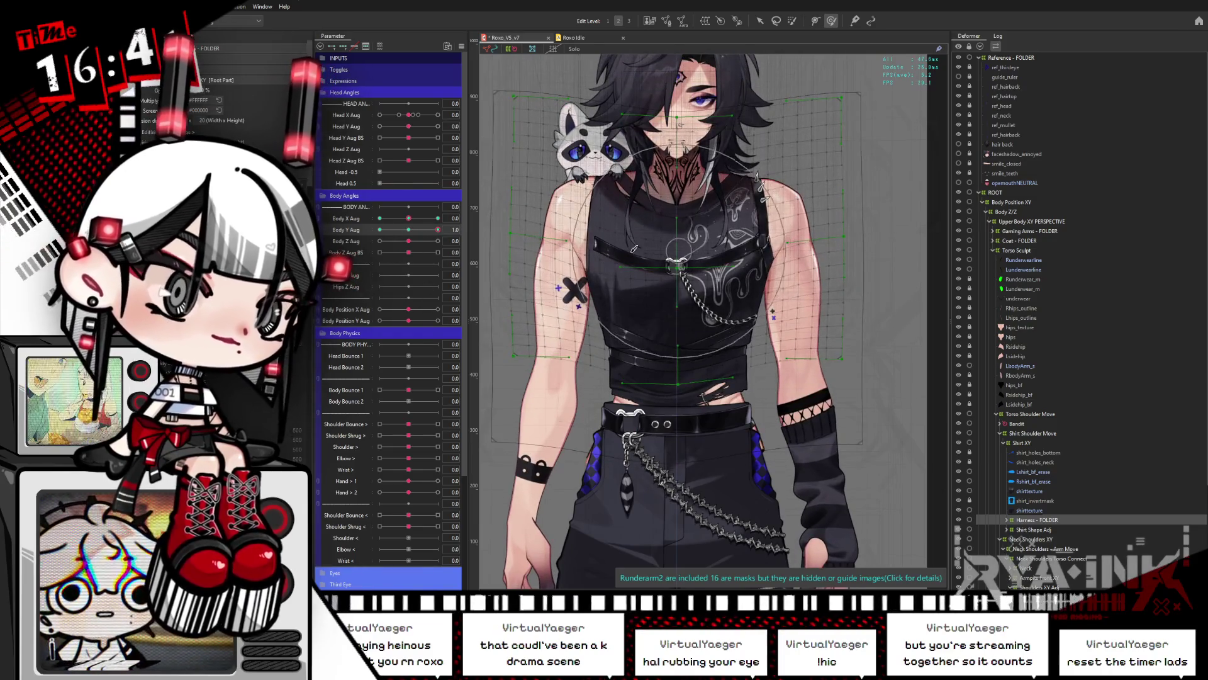
{"action": "key", "text": "ctrl+h"}
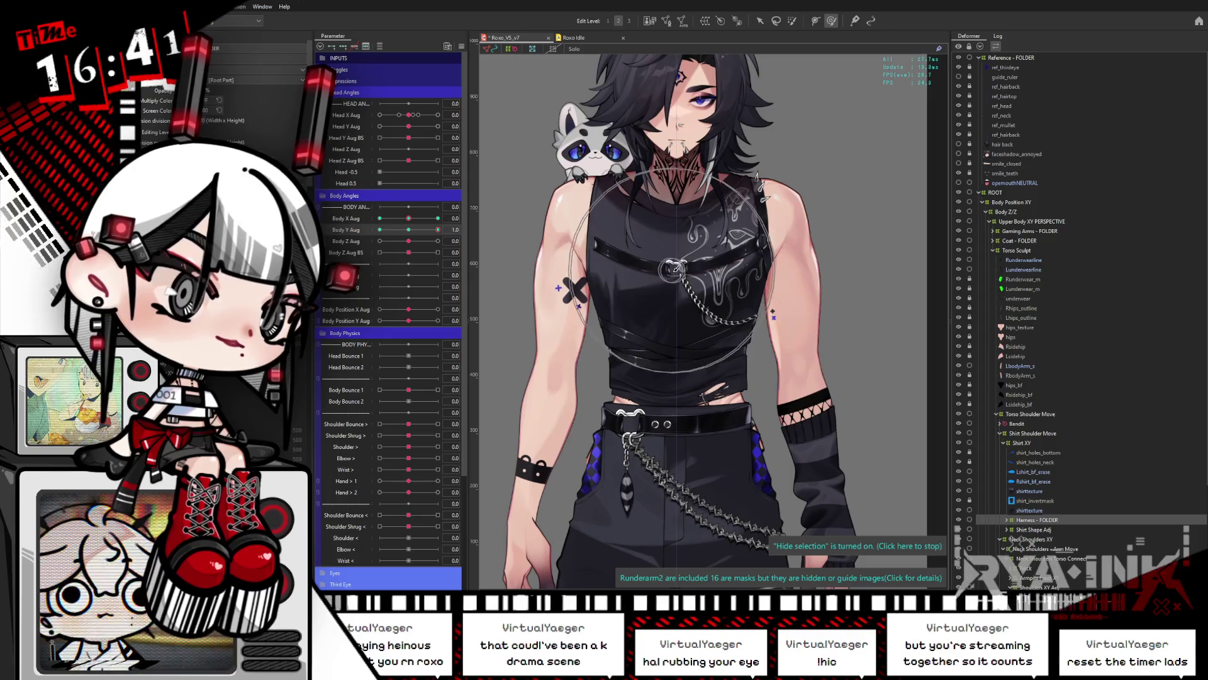
{"action": "left_click", "coordinate": [661, 265]}
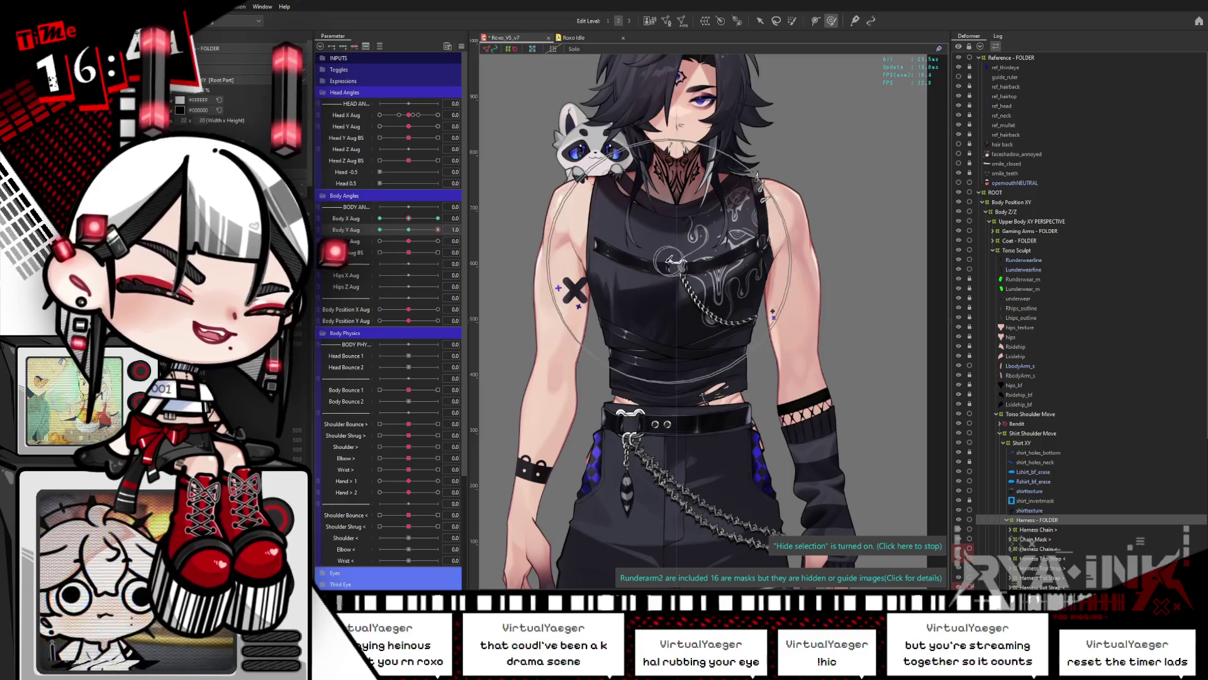
Swing Body Y Aug between -1.0 and centre while watching the torso and arms
{"action": "left_click_drag", "start_coordinate": [438, 229], "coordinate": [440, 230]}
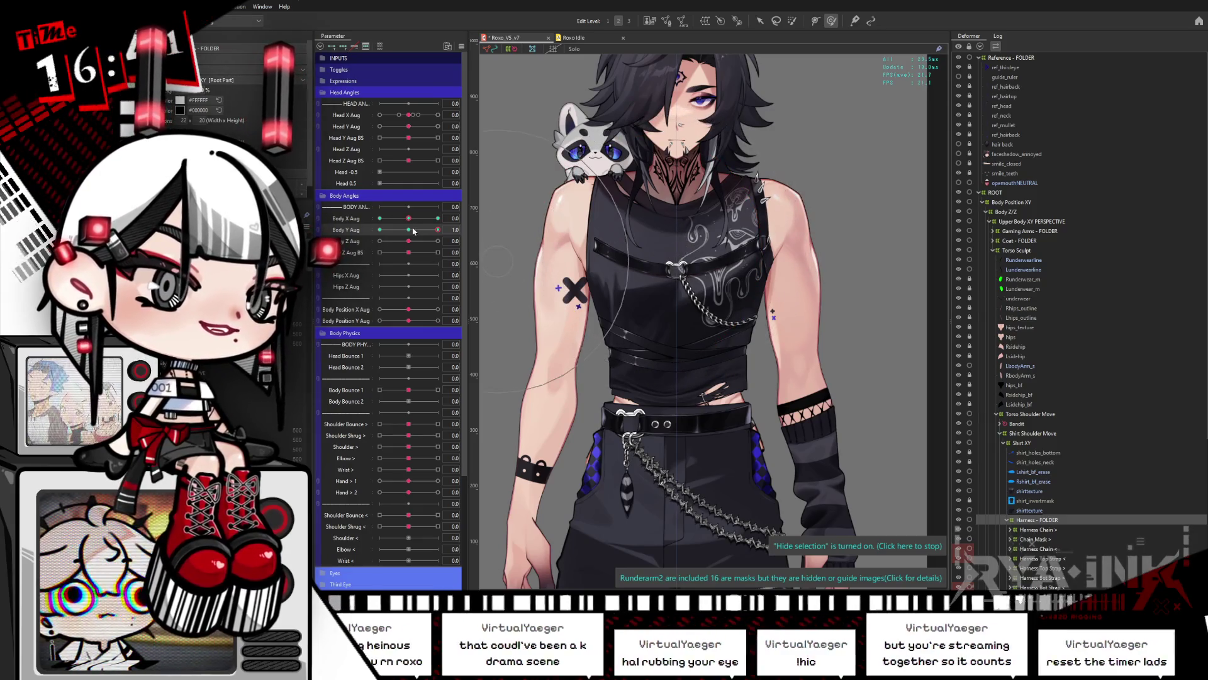
{"action": "left_click_drag", "start_coordinate": [437, 230], "coordinate": [379, 230]}
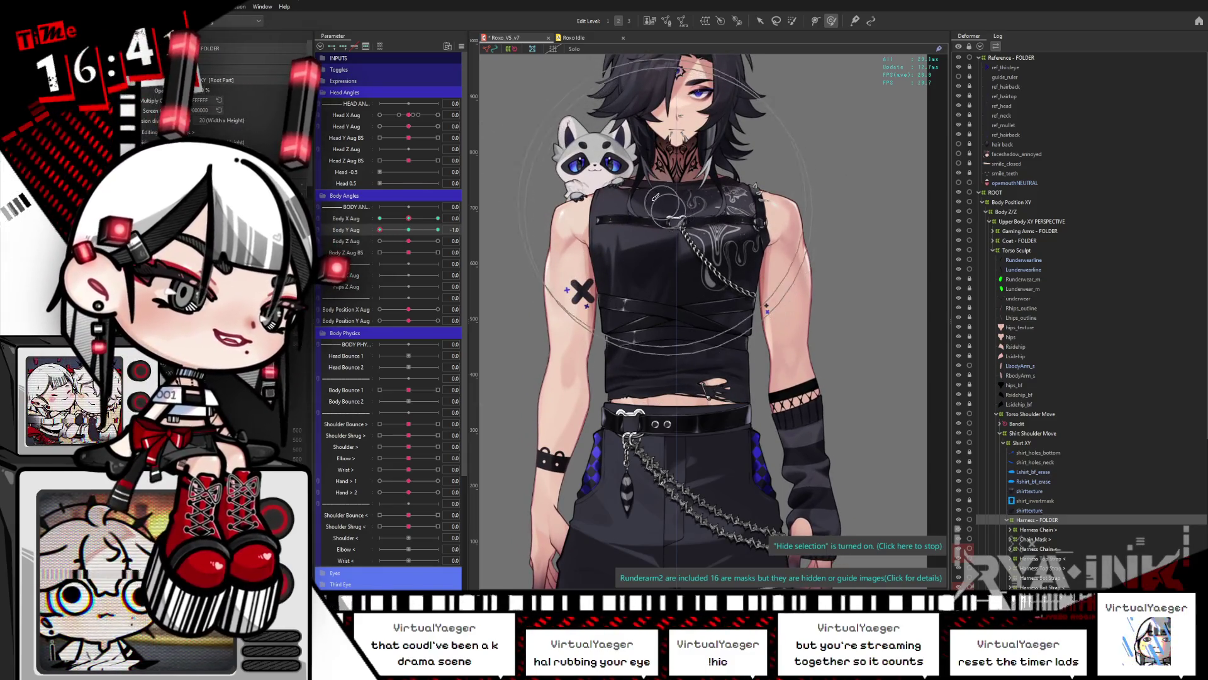
{"action": "left_click_drag", "start_coordinate": [379, 230], "coordinate": [438, 230]}
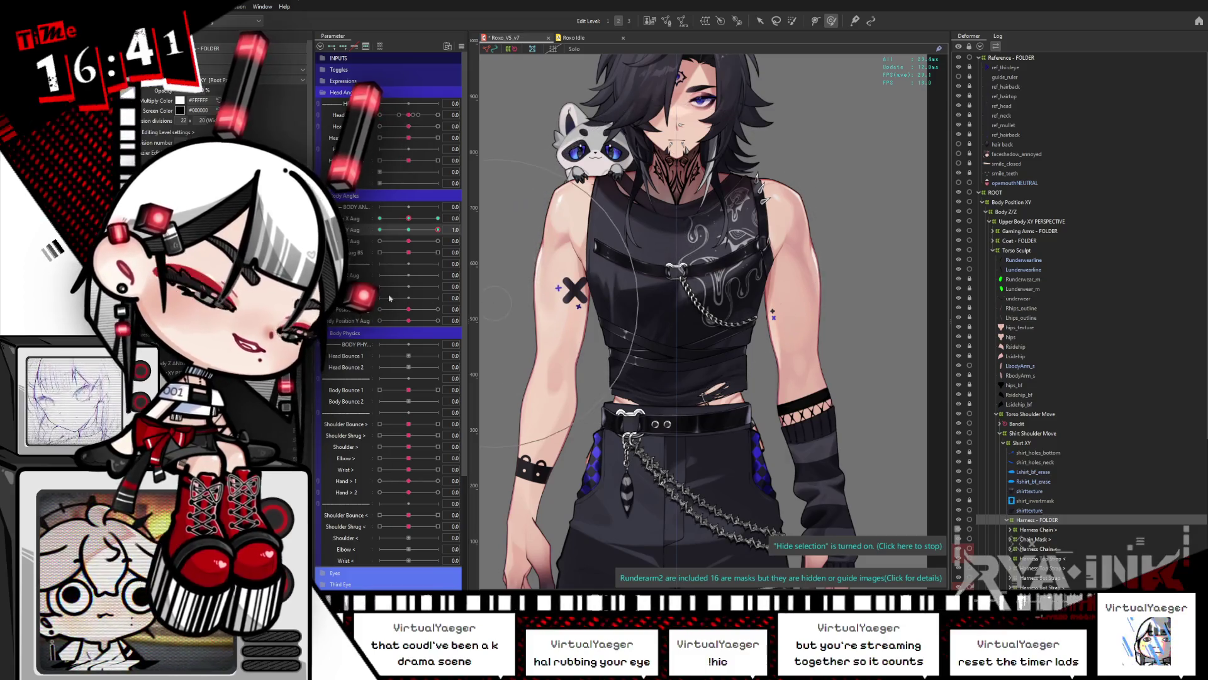
{"action": "left_click_drag", "start_coordinate": [438, 230], "coordinate": [400, 239]}
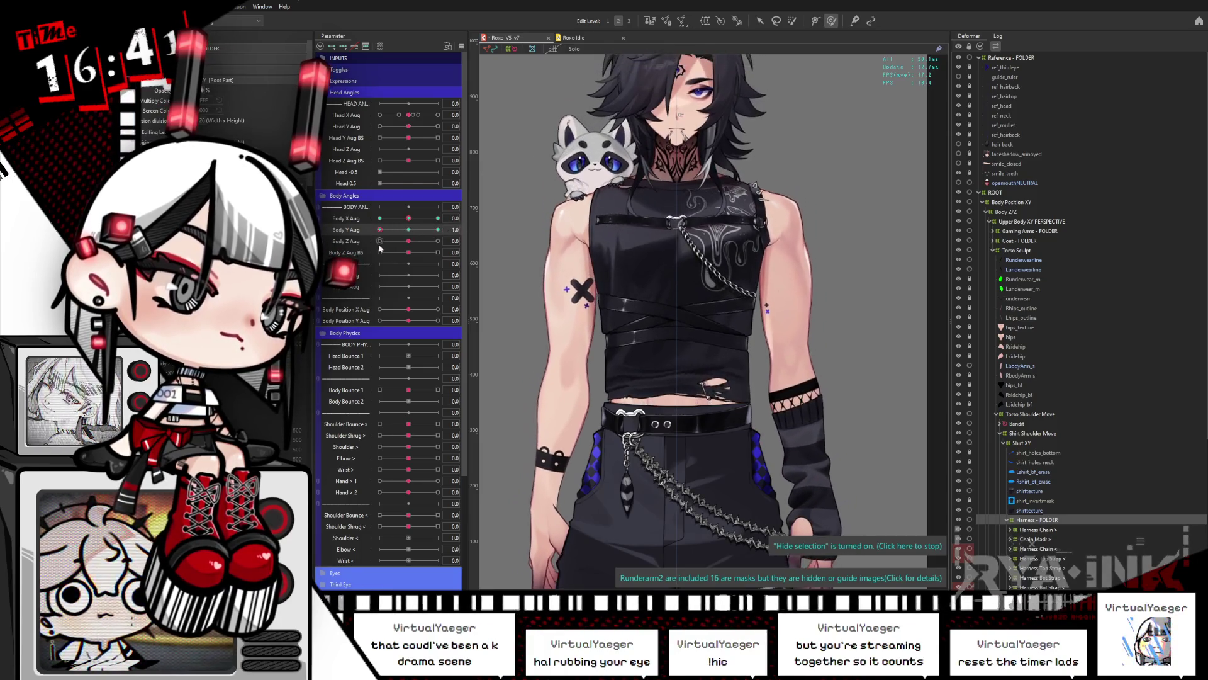
{"action": "left_click_drag", "start_coordinate": [397, 245], "coordinate": [407, 234]}
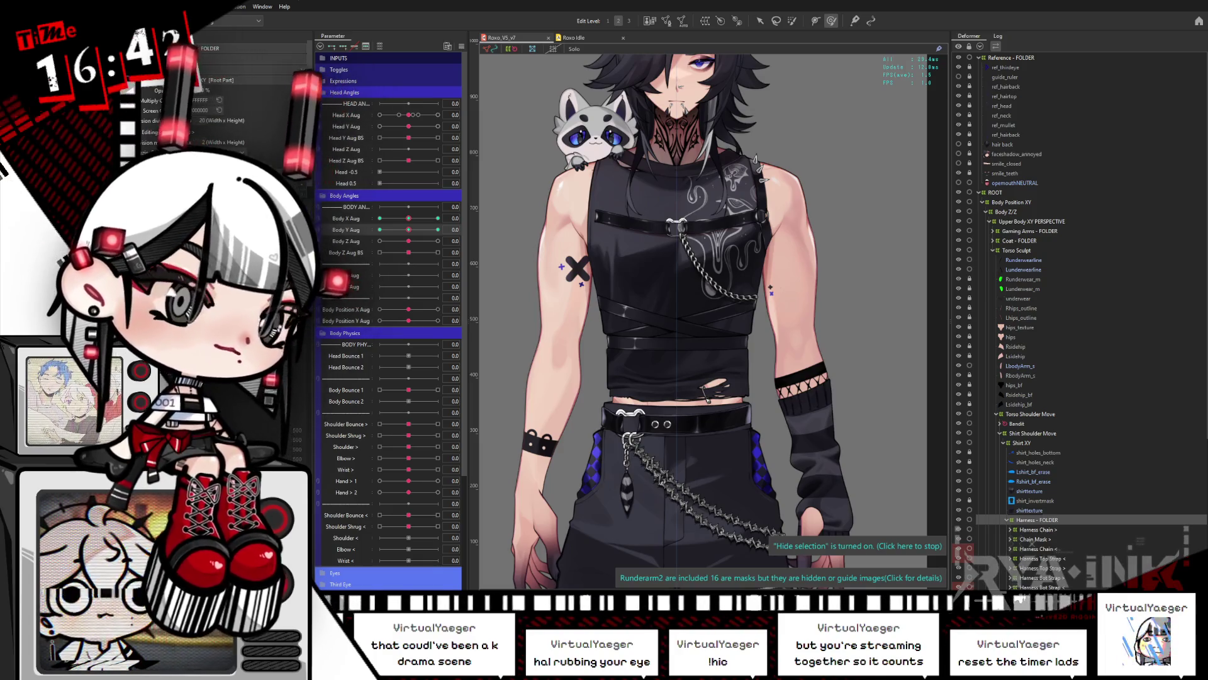
Turn Body Y Aug to both extremes, then open and dismiss the Parameter panel options menu
{"action": "left_click_drag", "start_coordinate": [408, 230], "coordinate": [396, 235]}
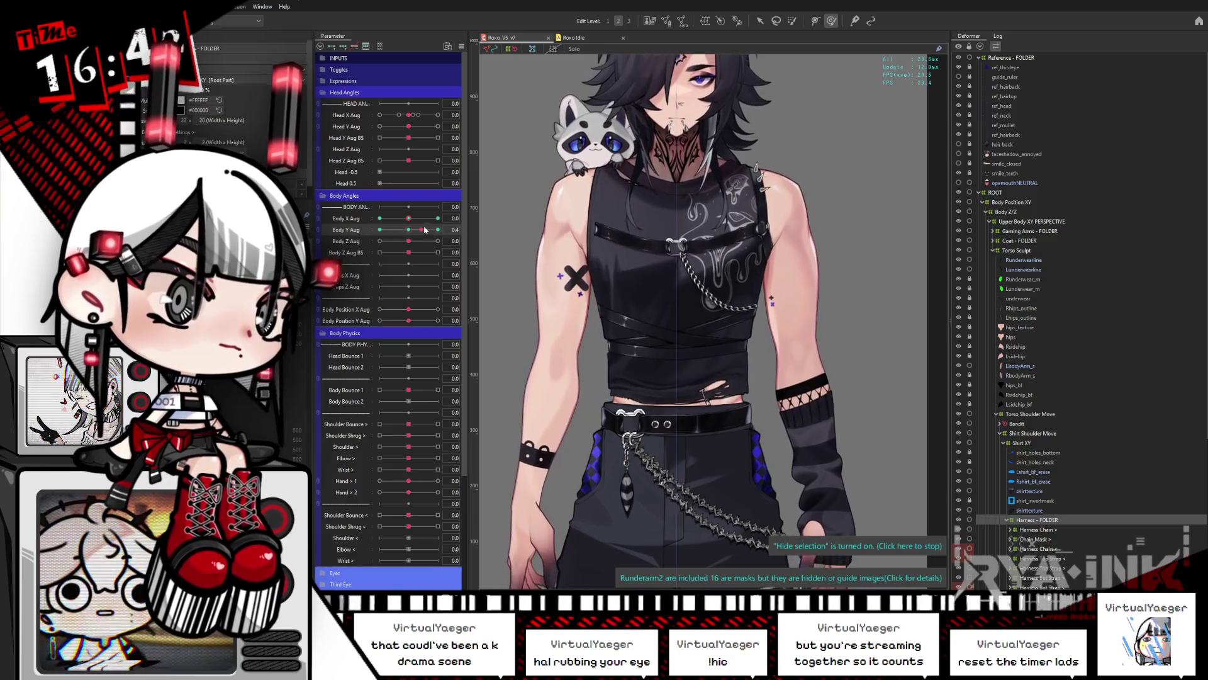
{"action": "left_click_drag", "start_coordinate": [396, 235], "coordinate": [444, 227]}
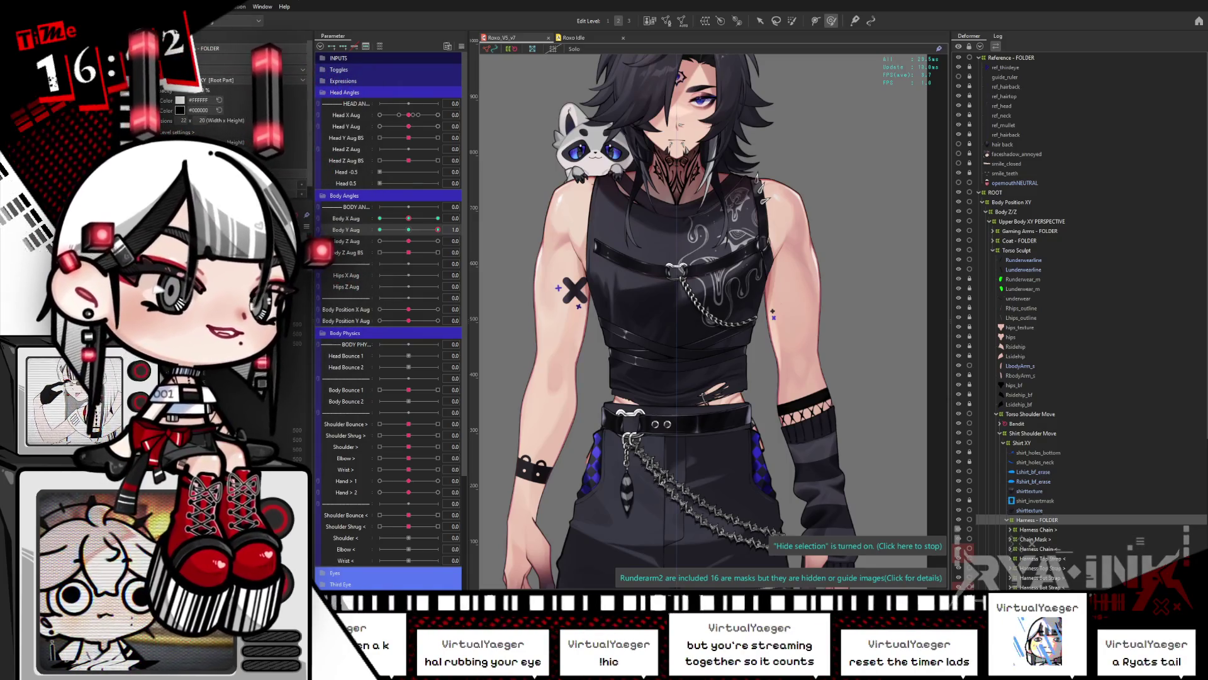
{"action": "left_click", "coordinate": [411, 233]}
{"action": "left_click", "coordinate": [461, 46]}
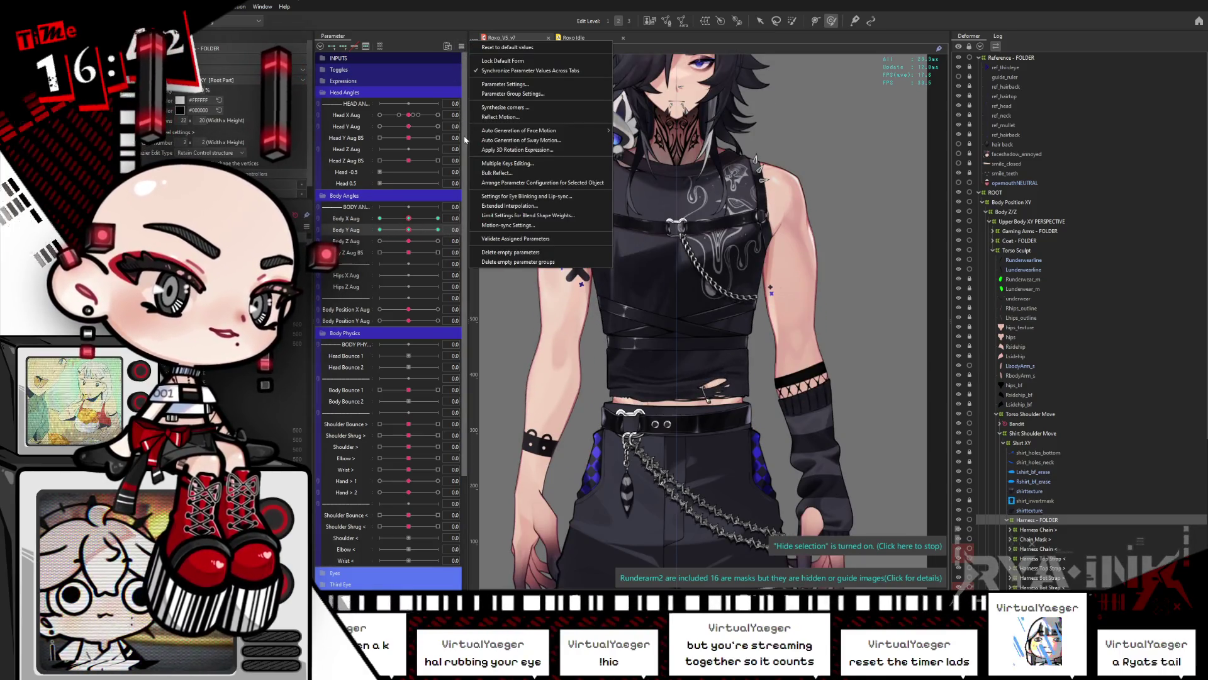
{"action": "left_click", "coordinate": [518, 207]}
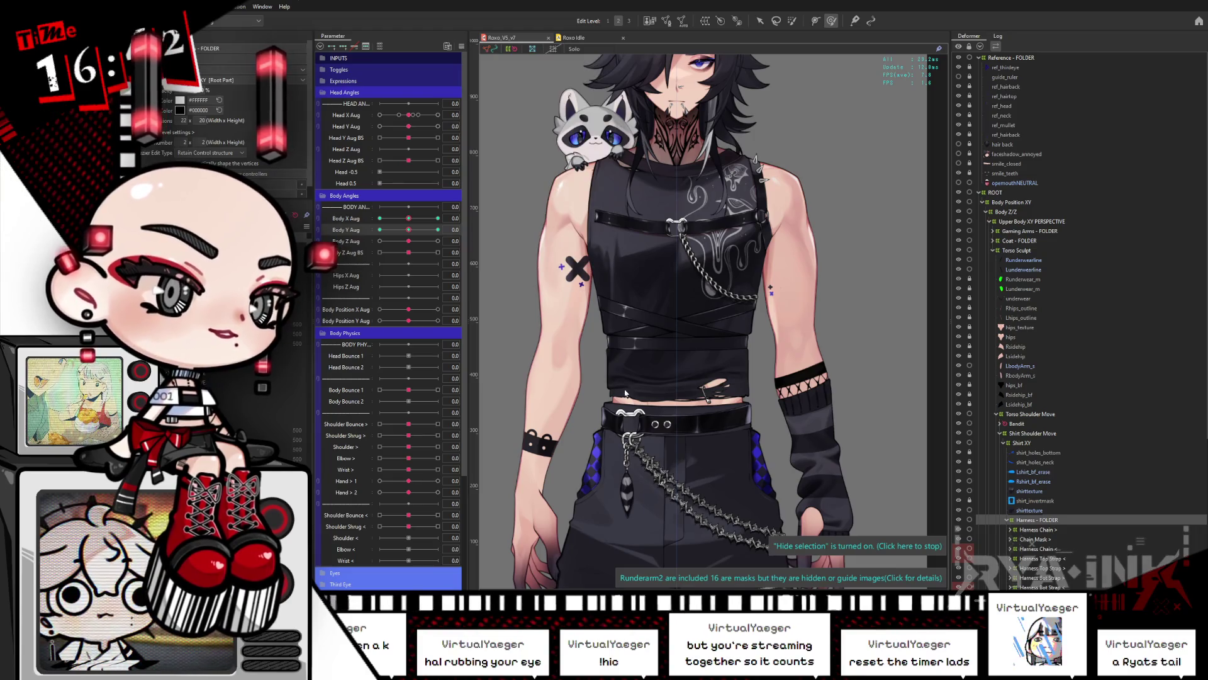
Push the body turn to its extremes, reset it, and select the Arm deformer under Arms XY
{"action": "mouse_move", "coordinate": [410, 229]}
{"action": "left_mouse_down"}
{"action": "mouse_move", "coordinate": [371, 221]}
{"action": "mouse_move", "coordinate": [451, 217]}
{"action": "left_mouse_up"}
{"action": "left_click", "coordinate": [404, 229]}
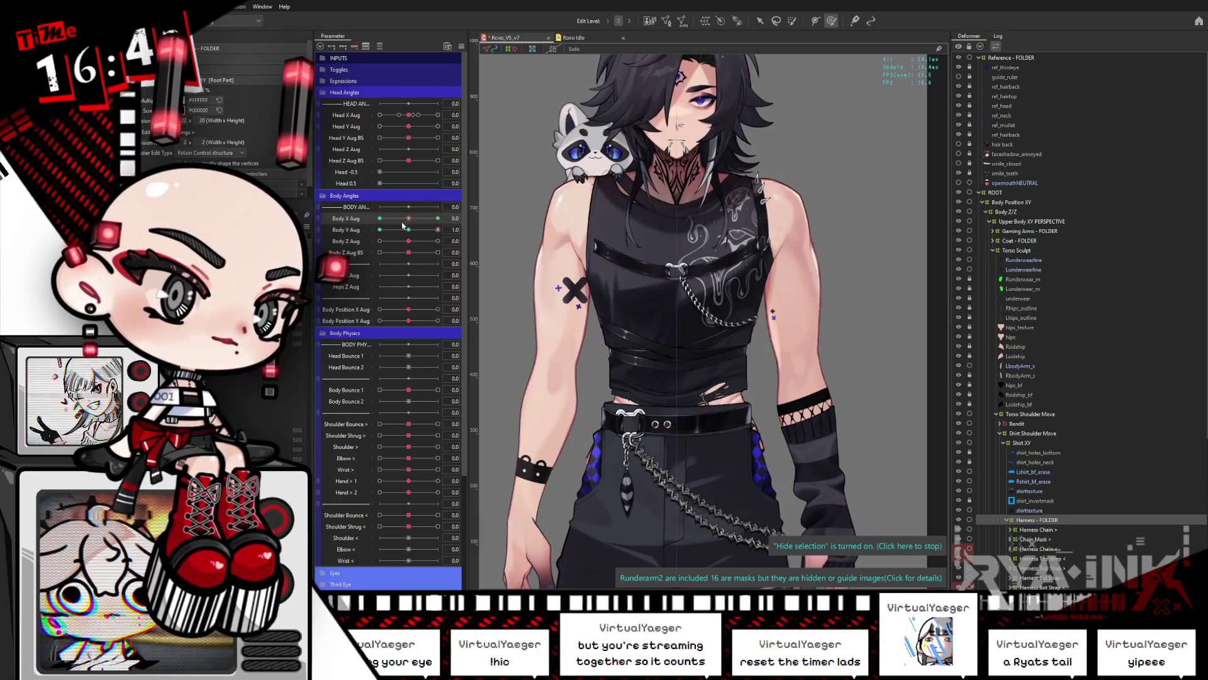
{"action": "left_click", "coordinate": [785, 315]}
{"action": "scroll", "coordinate": [785, 315], "scroll_direction": "down", "scroll_amount": 5}
{"action": "left_click", "coordinate": [379, 229]}
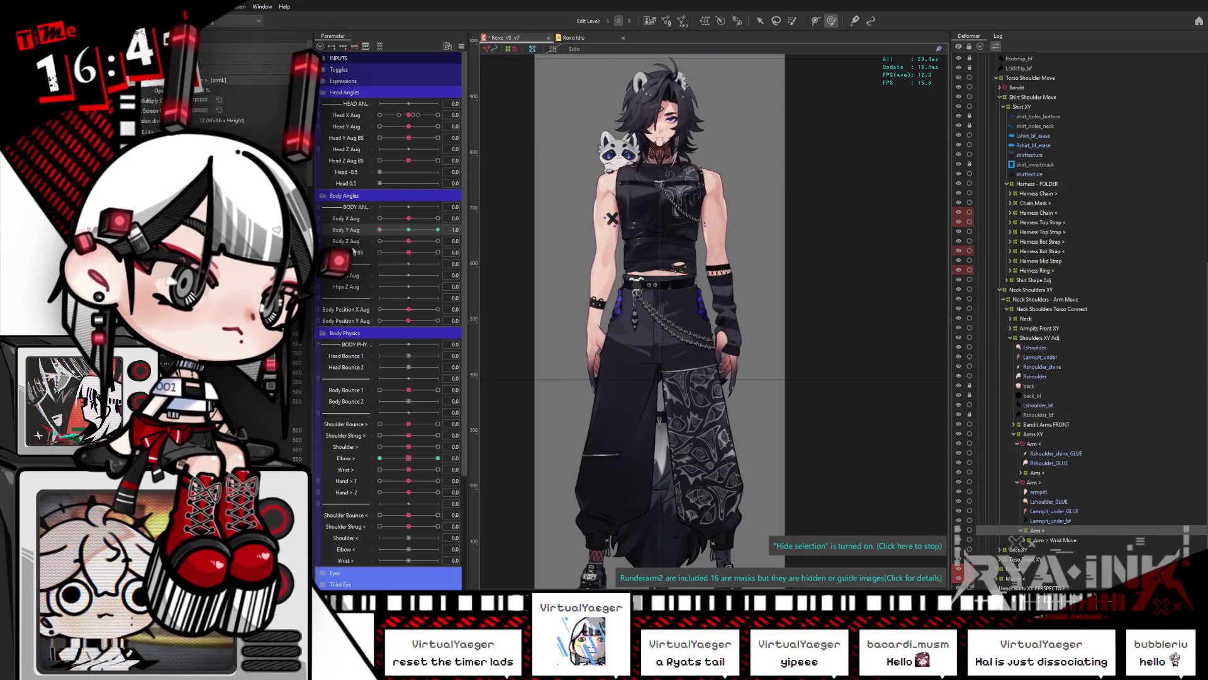
Select the lower-torso warp deformer, hide selection, and turn Body Y Aug fully both ways
{"action": "left_click_drag", "start_coordinate": [379, 229], "coordinate": [439, 230]}
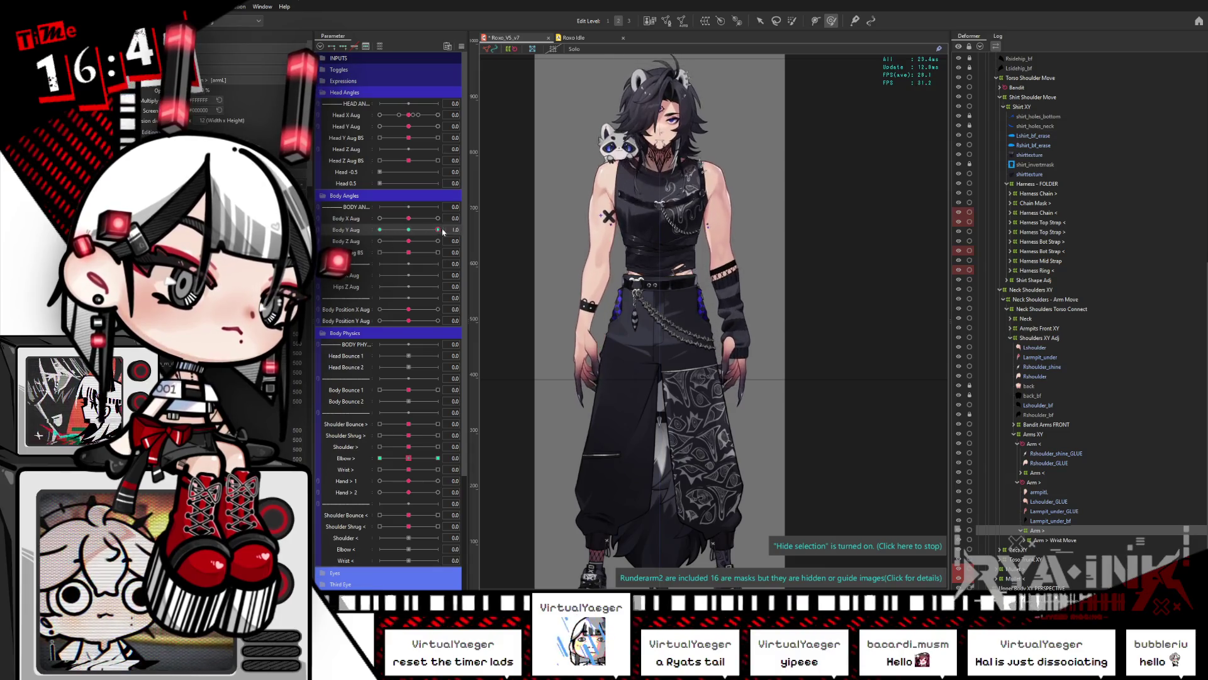
{"action": "left_click", "coordinate": [763, 20]}
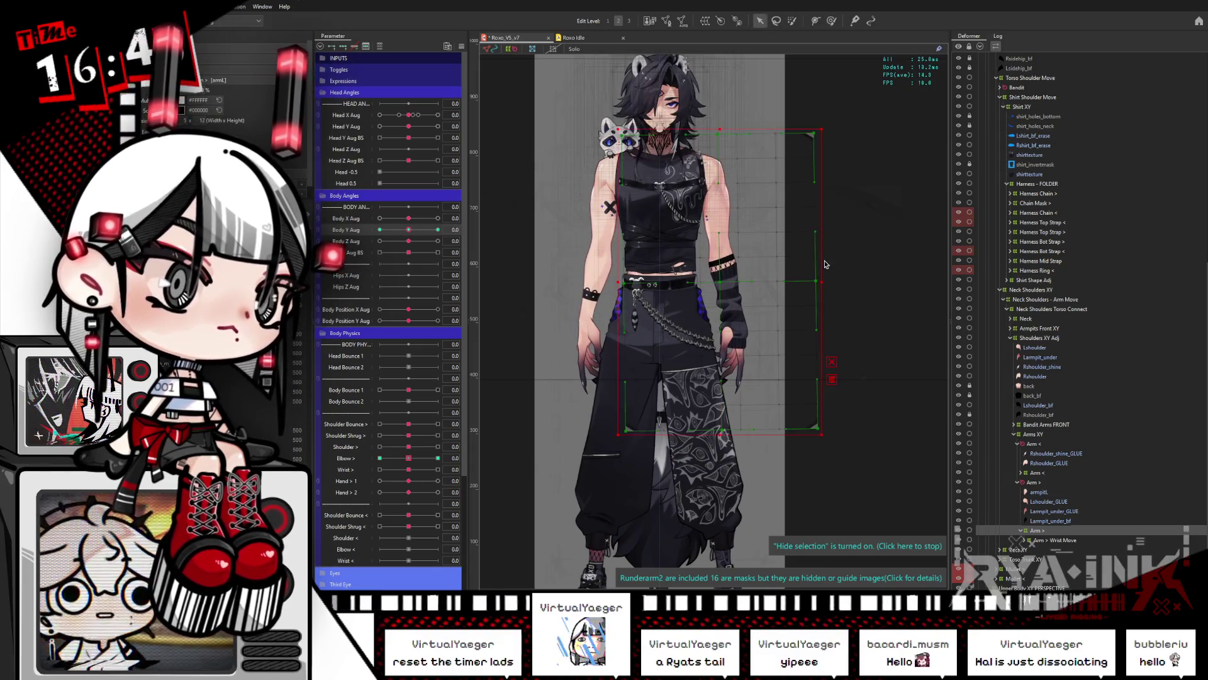
{"action": "left_click", "coordinate": [640, 394]}
{"action": "left_click_drag", "start_coordinate": [409, 231], "coordinate": [469, 224]}
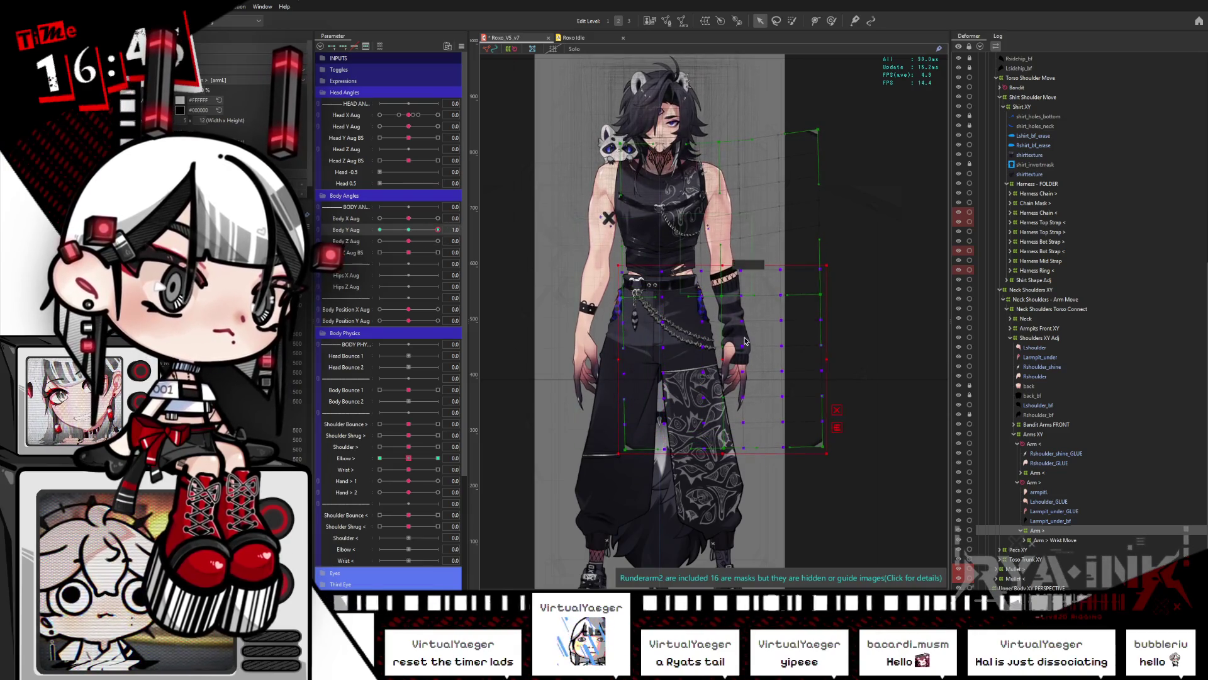
{"action": "key", "text": "ctrl+h"}
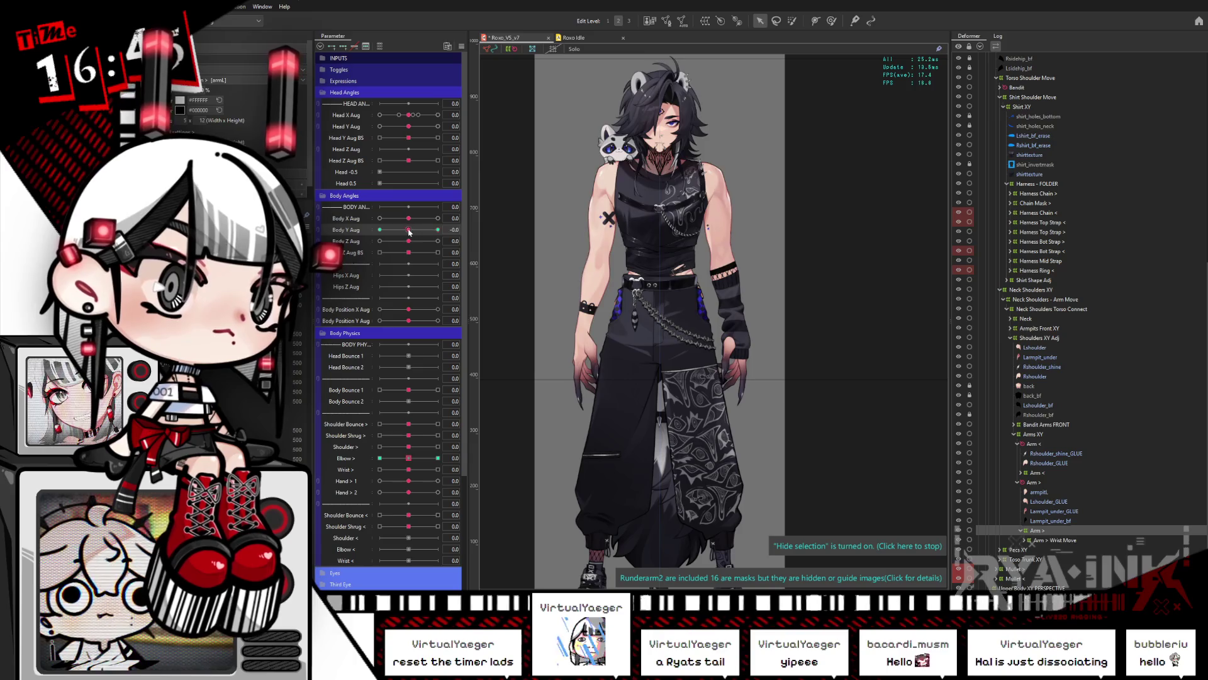
{"action": "left_click_drag", "start_coordinate": [410, 230], "coordinate": [357, 248]}
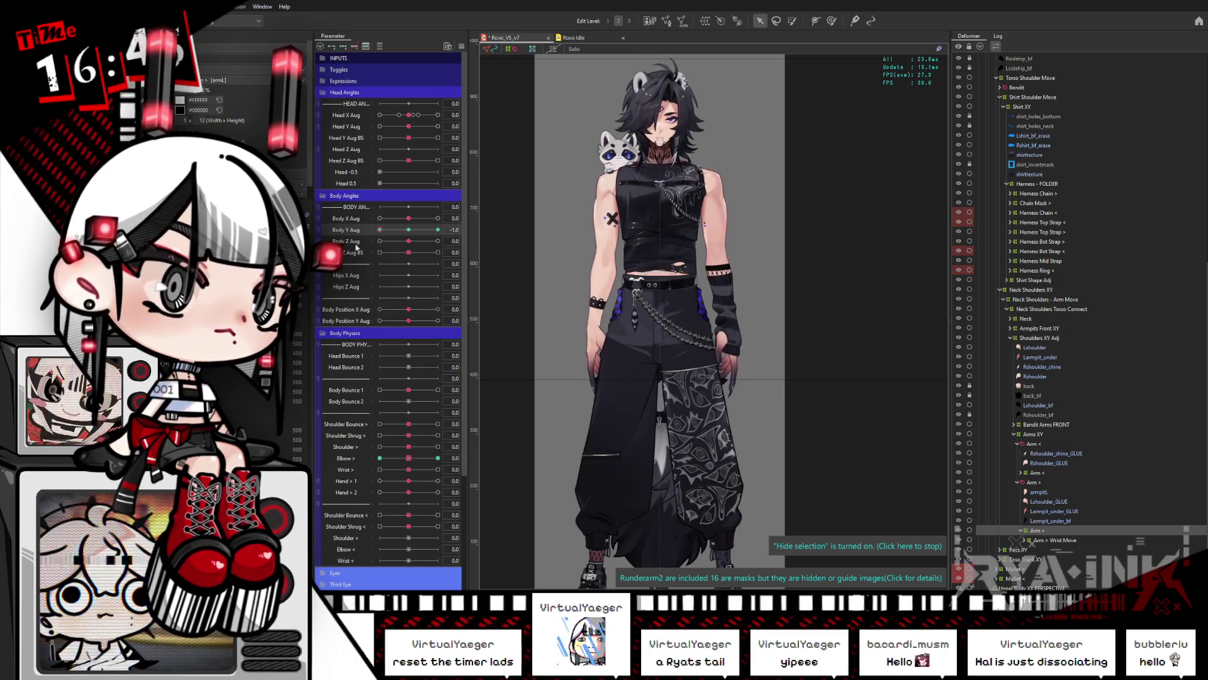
Select the Rcoatfill mesh and the torso warp deformer, checking each against the Body Y Aug turn
{"action": "left_click", "coordinate": [636, 289]}
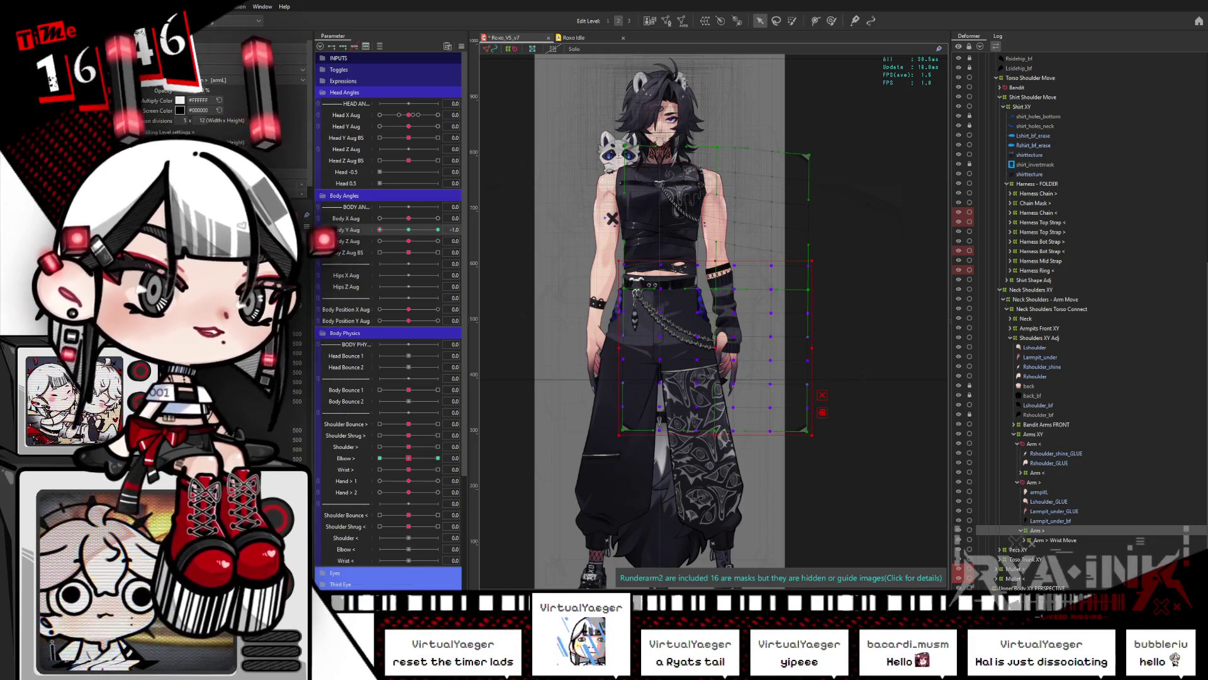
{"action": "mouse_move", "coordinate": [380, 230]}
{"action": "left_mouse_down"}
{"action": "mouse_move", "coordinate": [430, 224]}
{"action": "mouse_move", "coordinate": [380, 230]}
{"action": "left_mouse_up"}
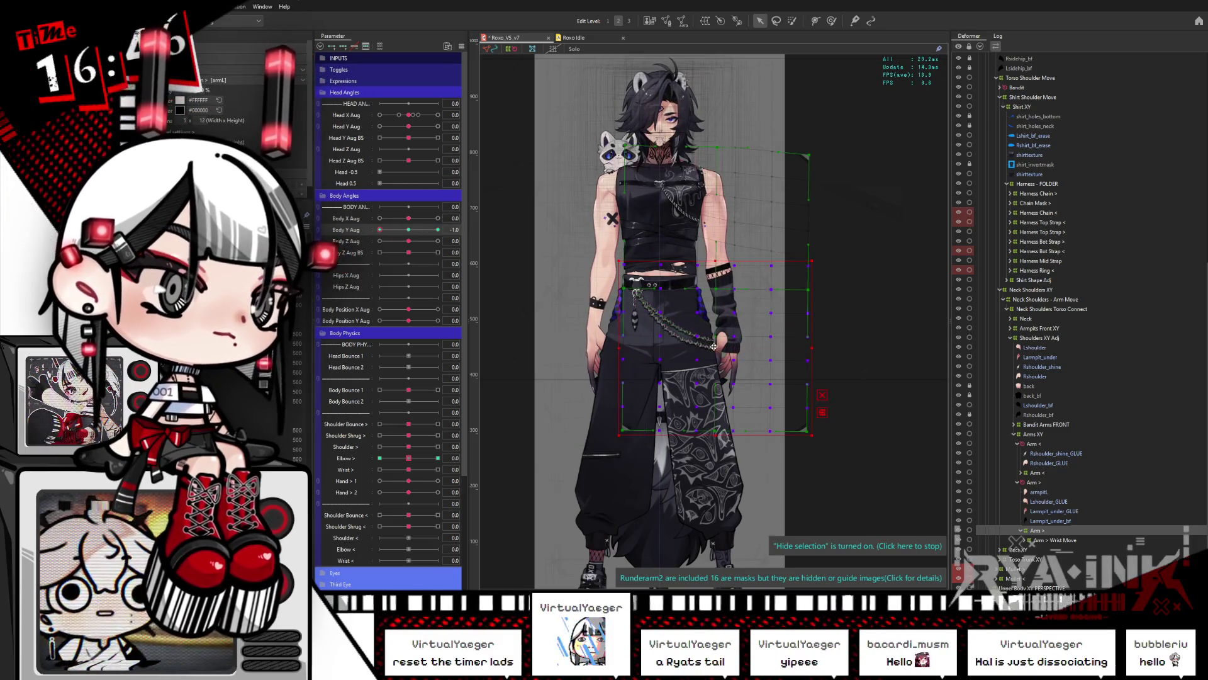
{"action": "left_click_drag", "start_coordinate": [414, 230], "coordinate": [367, 239]}
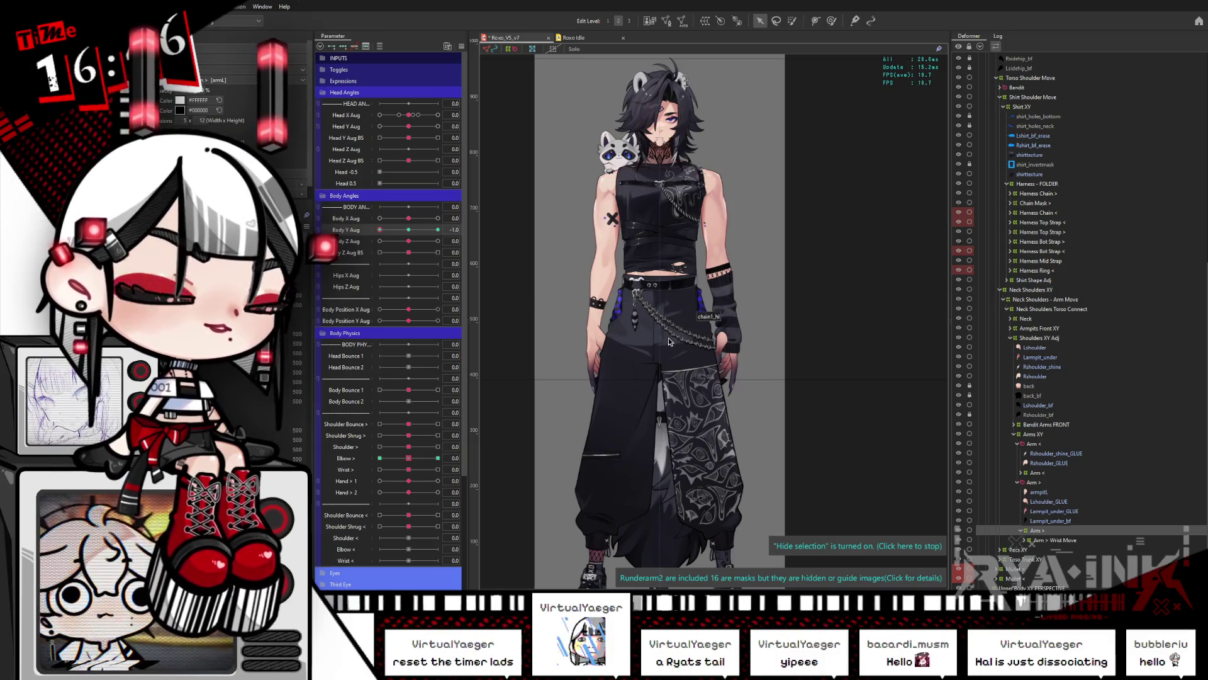
{"action": "left_click", "coordinate": [671, 342]}
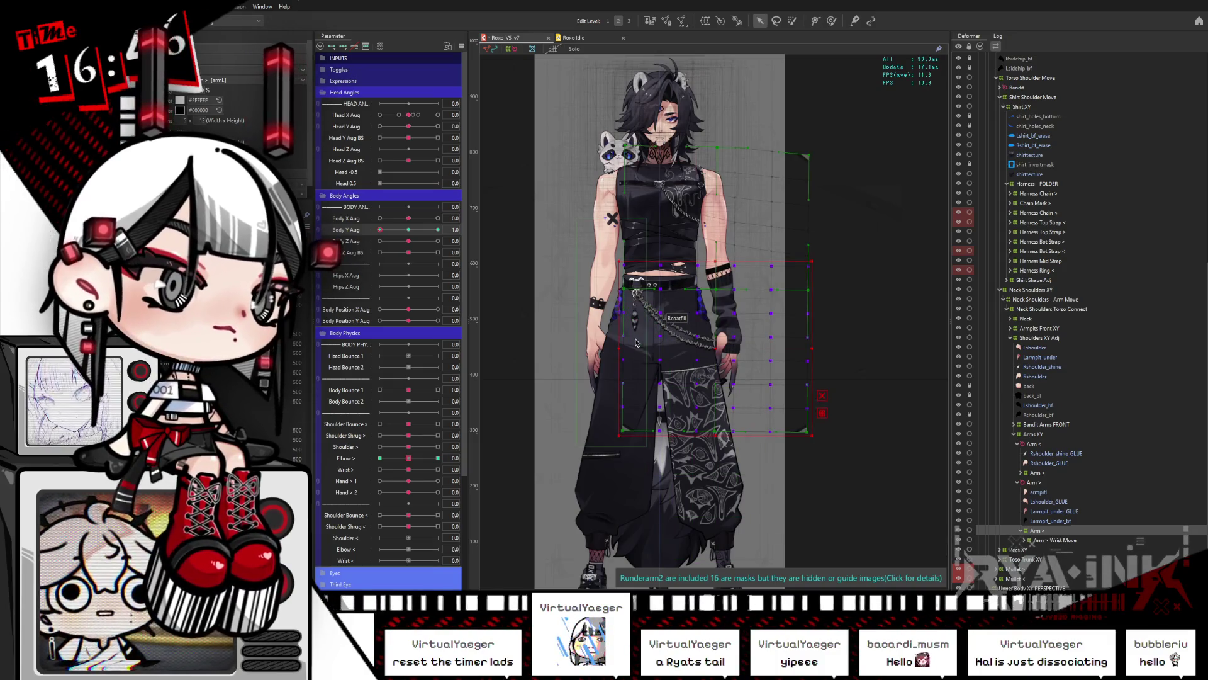
{"action": "left_click", "coordinate": [715, 347]}
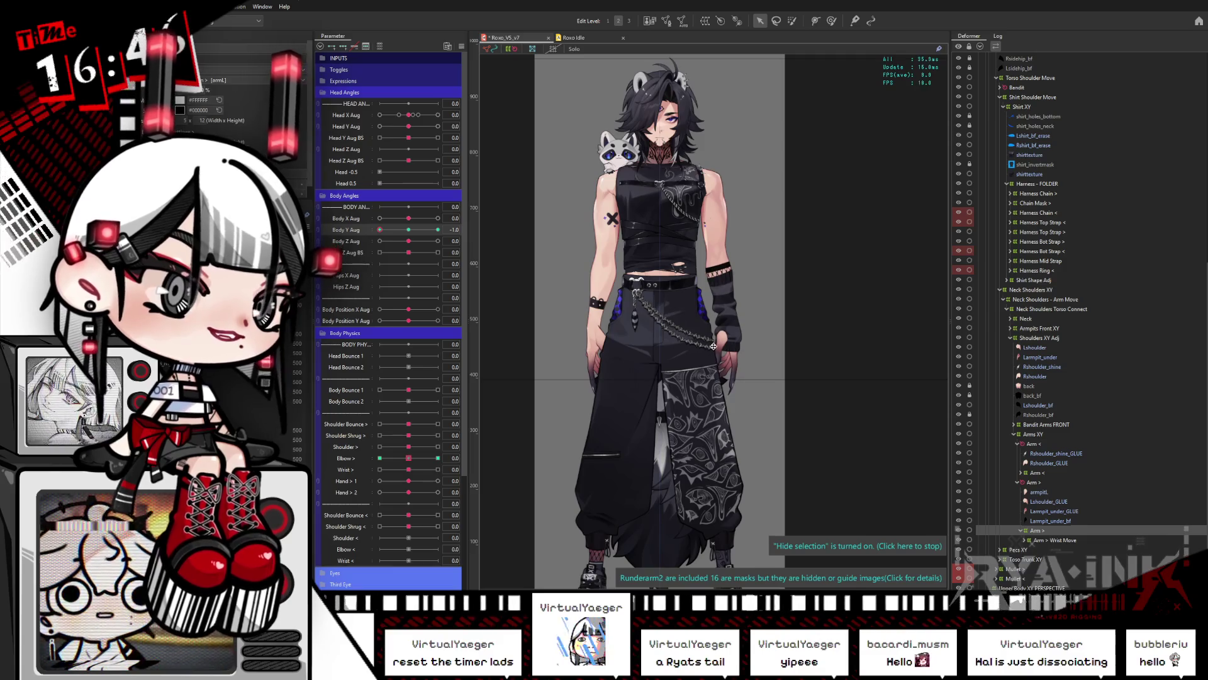
{"action": "mouse_move", "coordinate": [409, 231]}
{"action": "left_mouse_down"}
{"action": "mouse_move", "coordinate": [443, 227]}
{"action": "mouse_move", "coordinate": [408, 230]}
{"action": "left_mouse_up"}
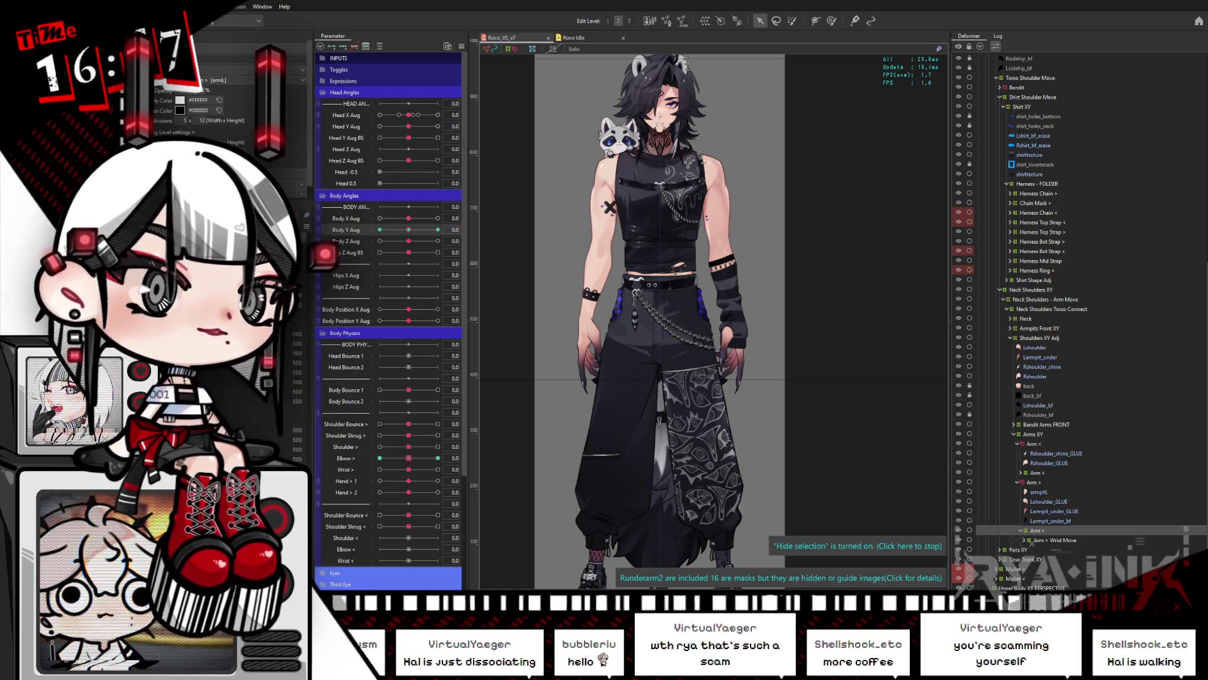
Brush-deform the model at a full body turn, recentre Body Y, and reorder the Arm deformer in the tree
{"action": "mouse_move", "coordinate": [408, 230]}
{"action": "left_mouse_down"}
{"action": "mouse_move", "coordinate": [378, 231]}
{"action": "mouse_move", "coordinate": [518, 213]}
{"action": "left_mouse_up"}
{"action": "key", "text": "b"}
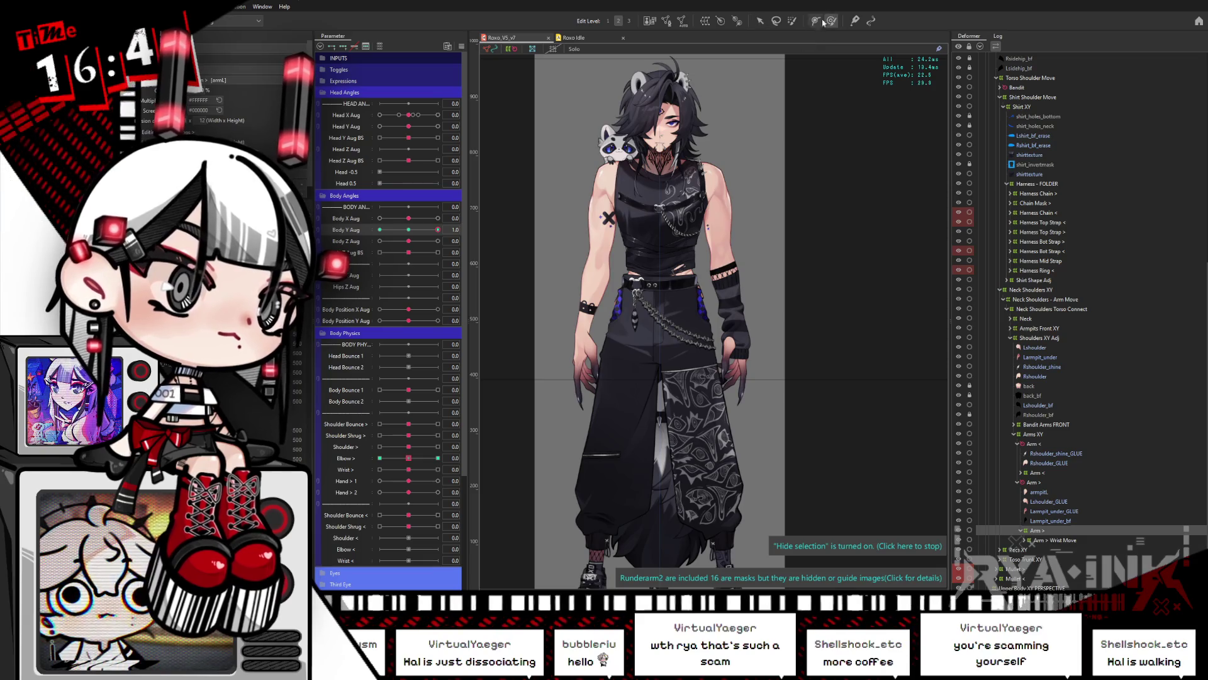
{"action": "left_click", "coordinate": [798, 121]}
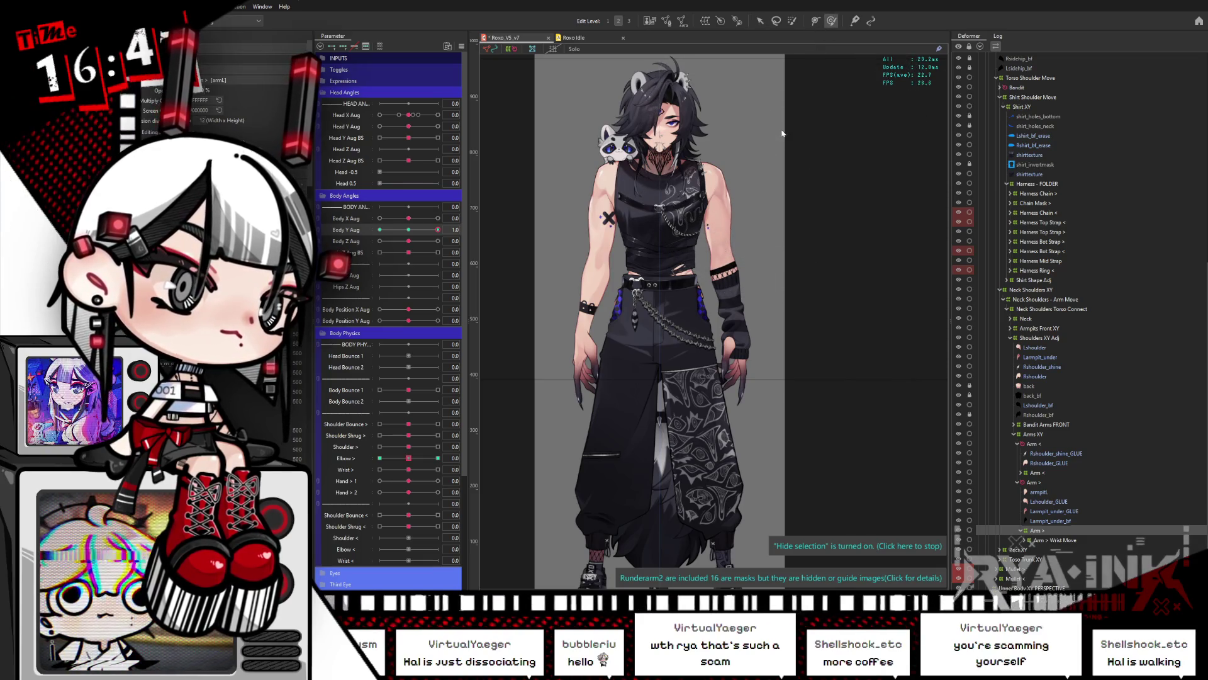
{"action": "left_click_drag", "start_coordinate": [438, 230], "coordinate": [409, 229]}
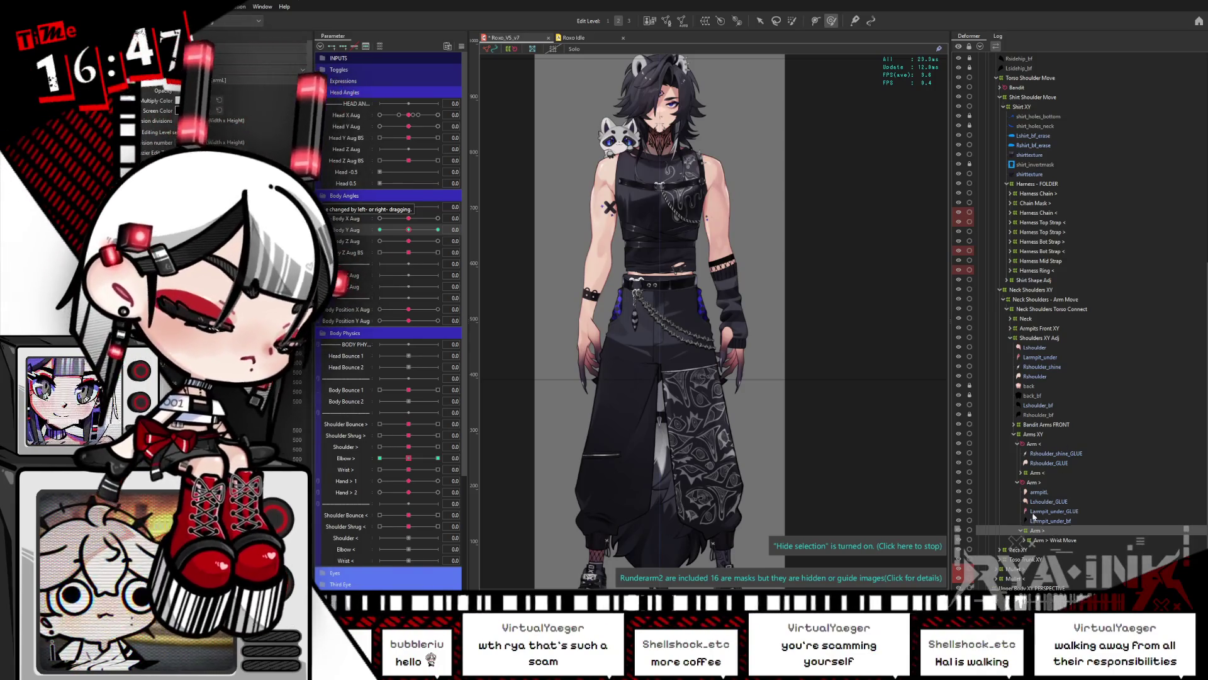
{"action": "left_click_drag", "start_coordinate": [1053, 533], "coordinate": [1023, 512]}
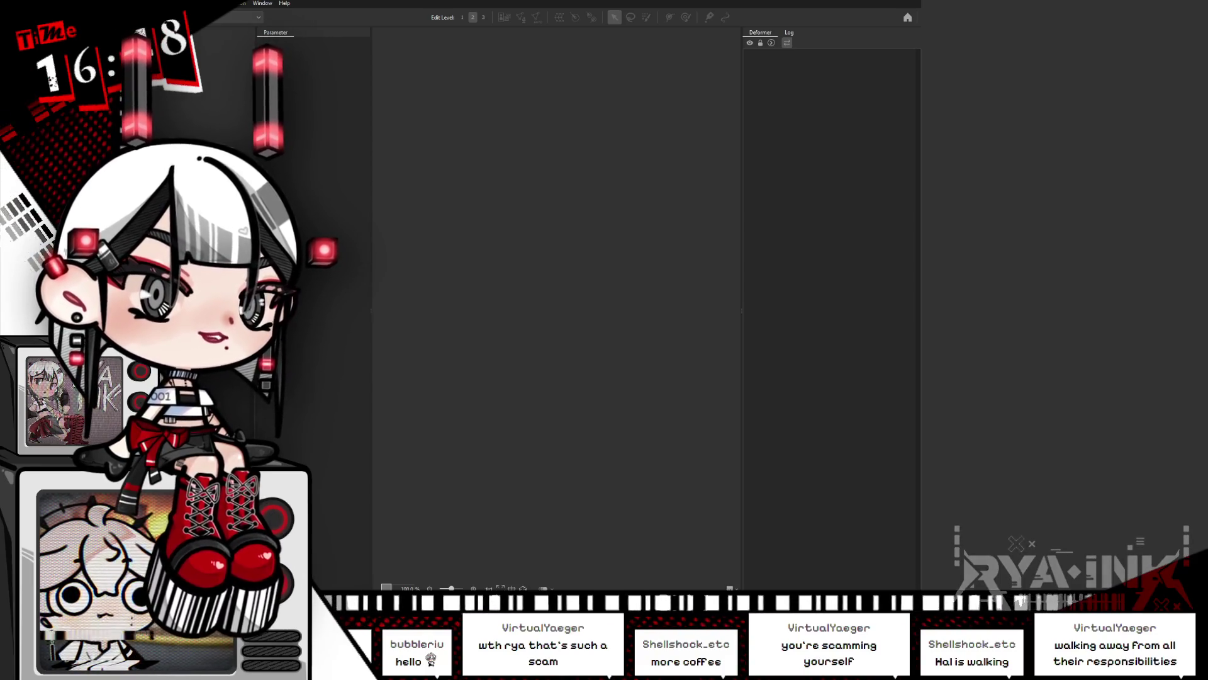
Maximise the editor window and reopen the top Roxo_V5 .cmo3 file from Recent Files
{"action": "key", "text": "super+Up"}
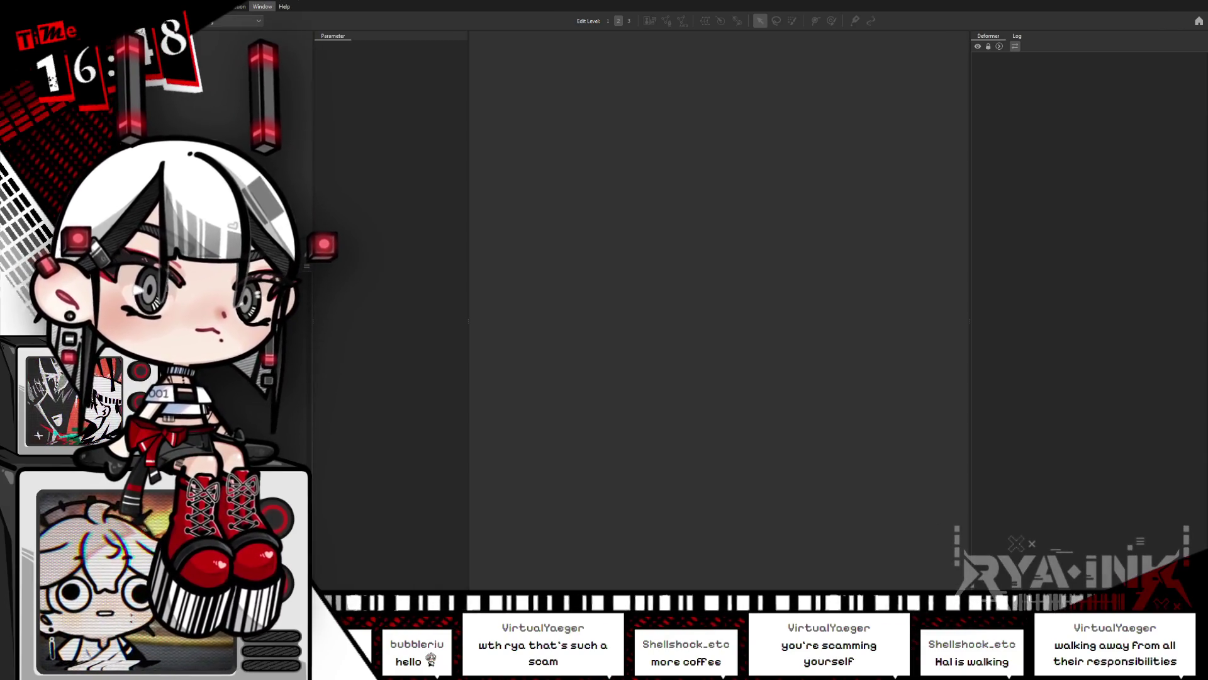
{"action": "left_click", "coordinate": [10, 6]}
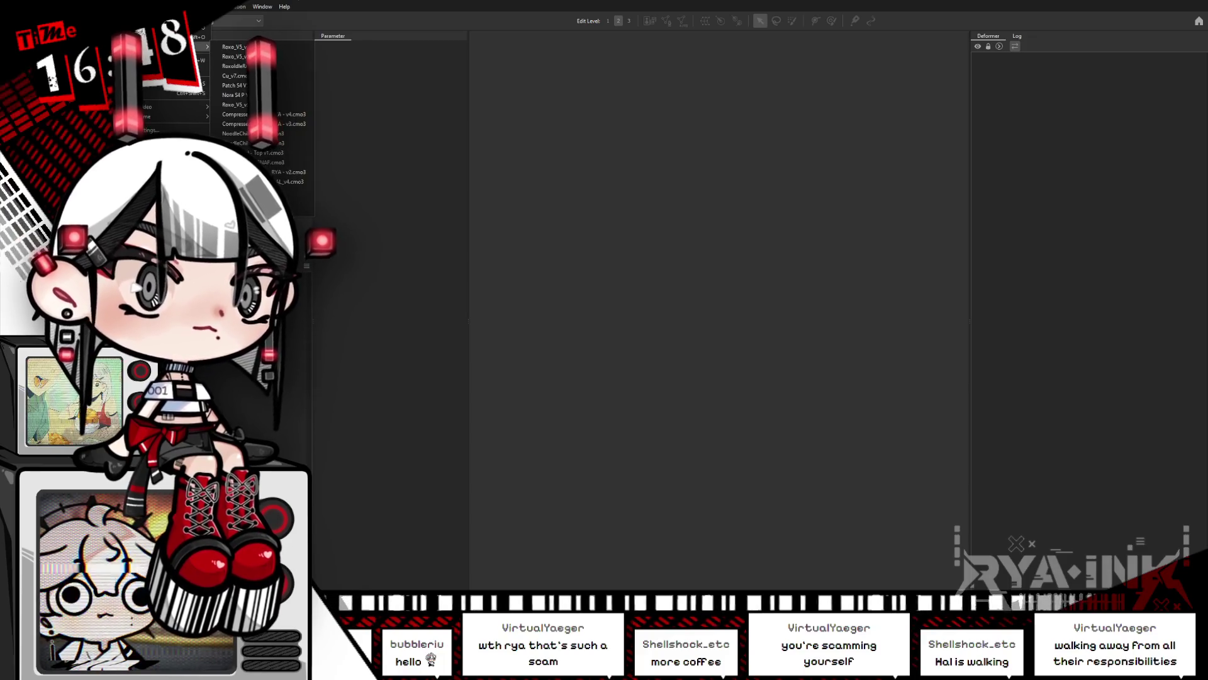
{"action": "left_click", "coordinate": [236, 46]}
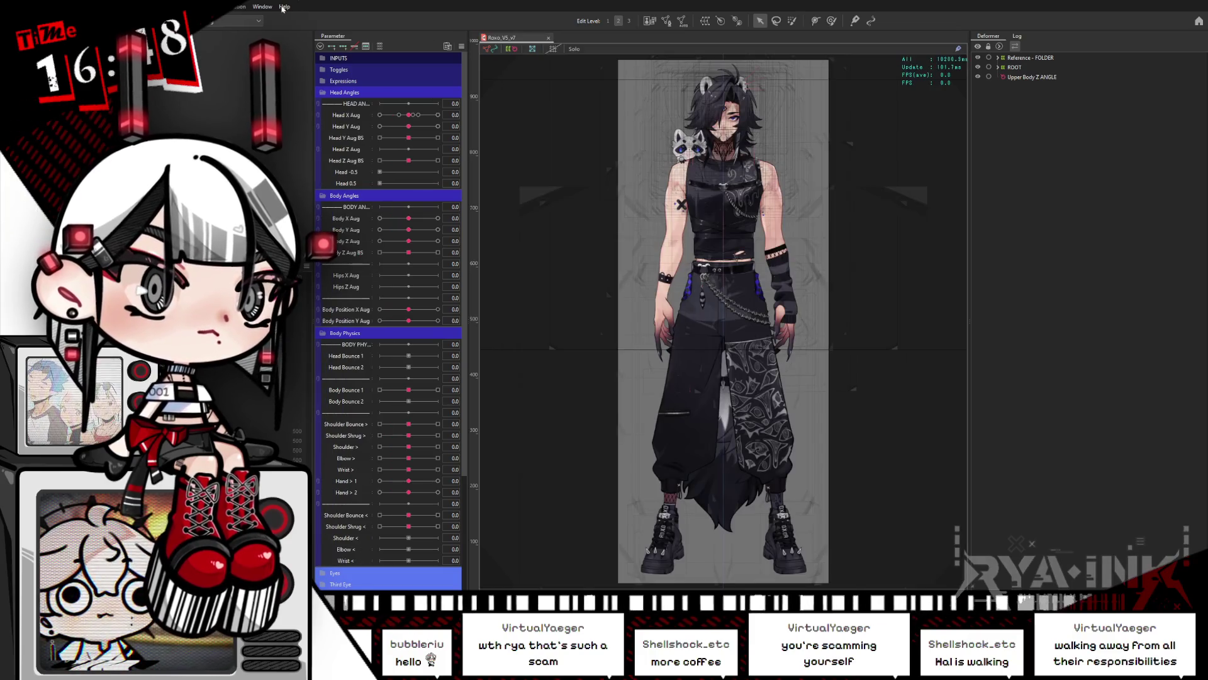
{"action": "left_click", "coordinate": [283, 7]}
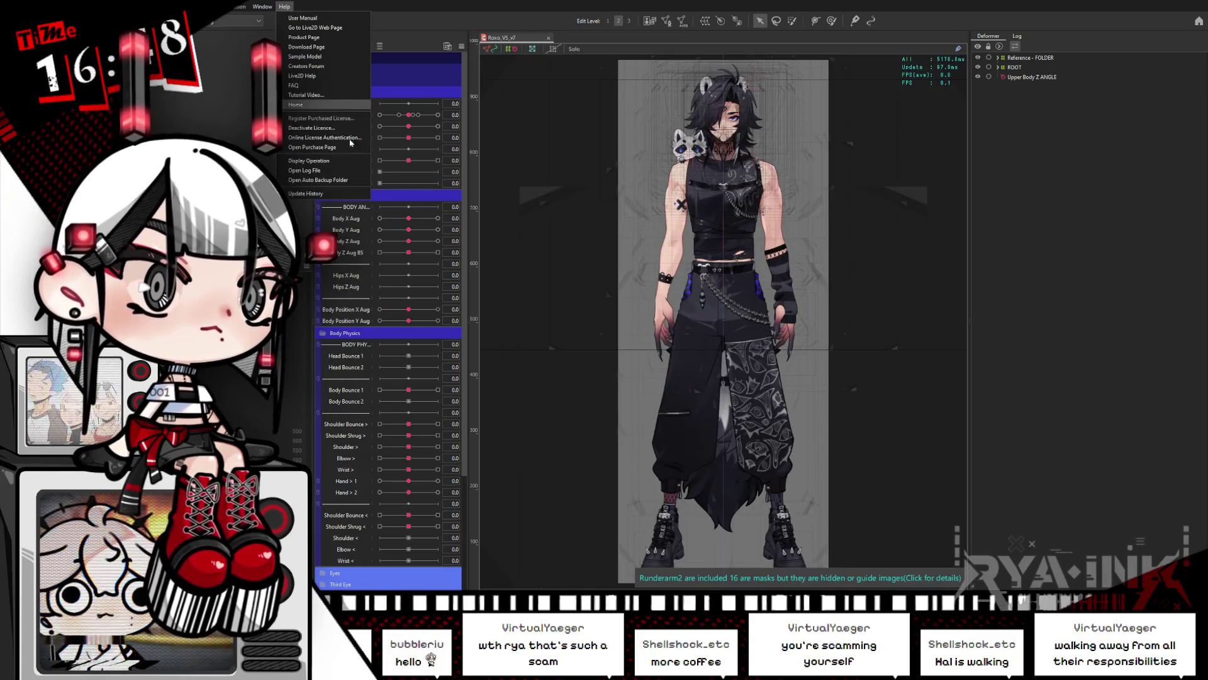
Open the auto-backup copy, zoom to the torso, set Body Y Aug to 1.0 to inspect, then close it
{"action": "left_click", "coordinate": [333, 184]}
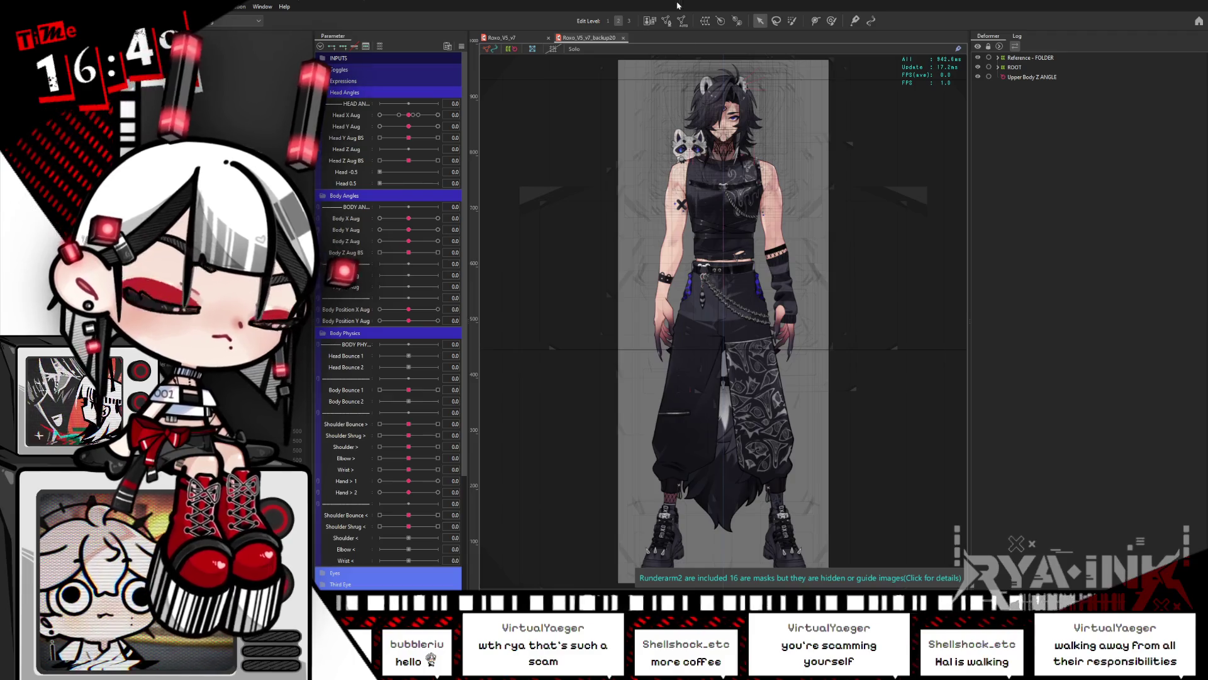
{"action": "scroll", "coordinate": [745, 120], "scroll_direction": "up", "scroll_amount": 3}
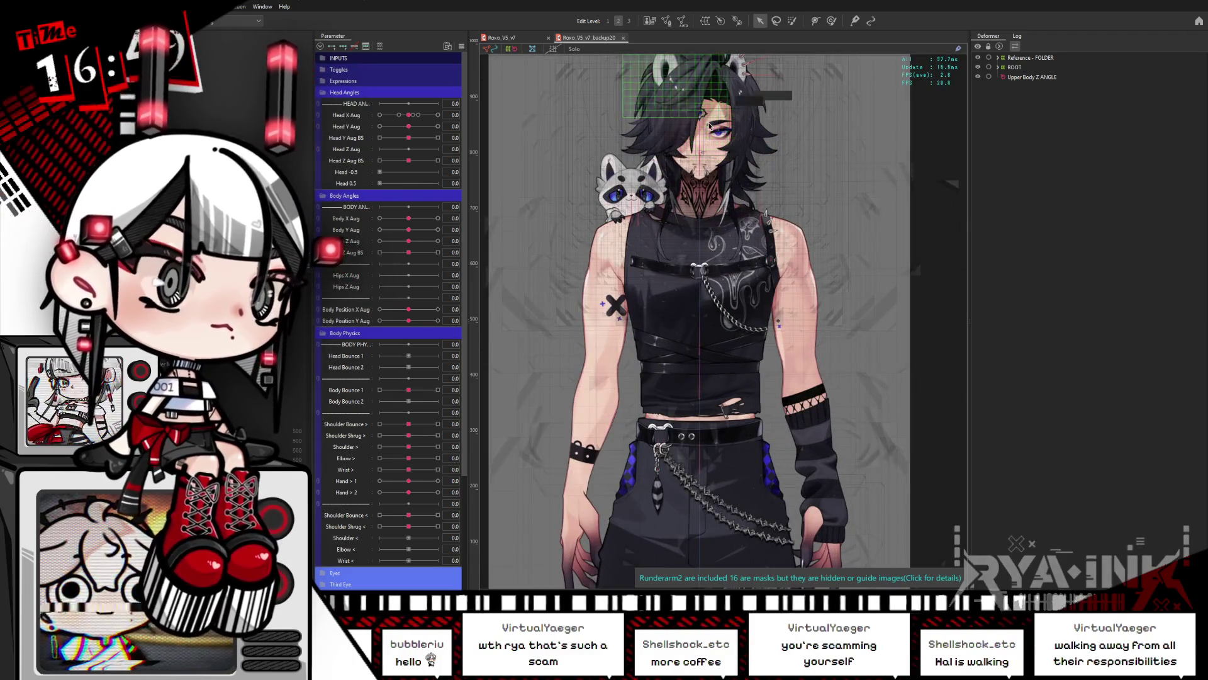
{"action": "scroll", "coordinate": [740, 189], "scroll_direction": "up", "scroll_amount": 2}
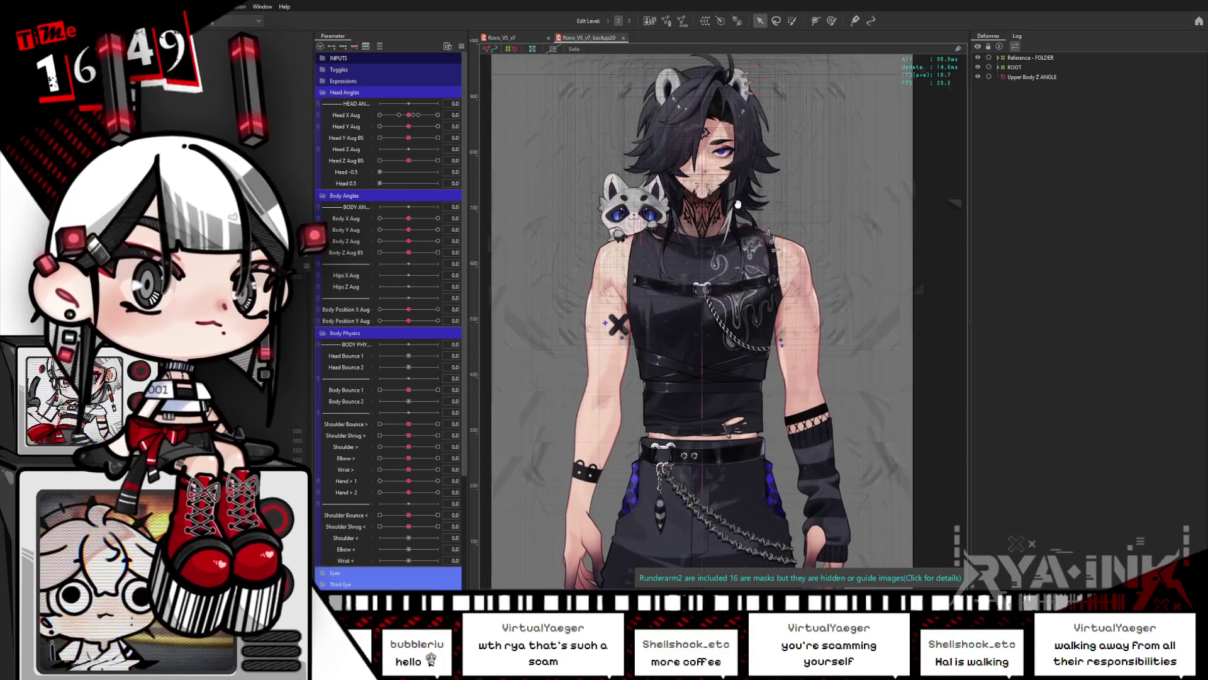
{"action": "scroll", "coordinate": [743, 215], "scroll_direction": "up", "scroll_amount": 2}
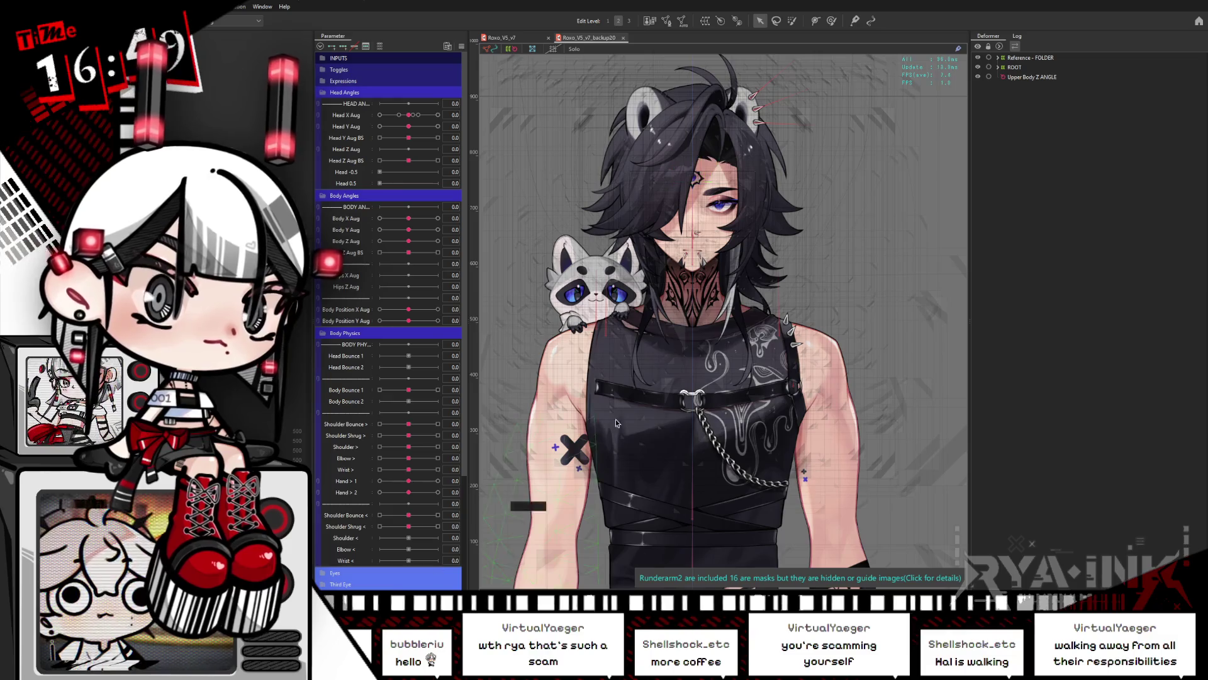
{"action": "left_click_drag", "start_coordinate": [612, 521], "coordinate": [565, 320]}
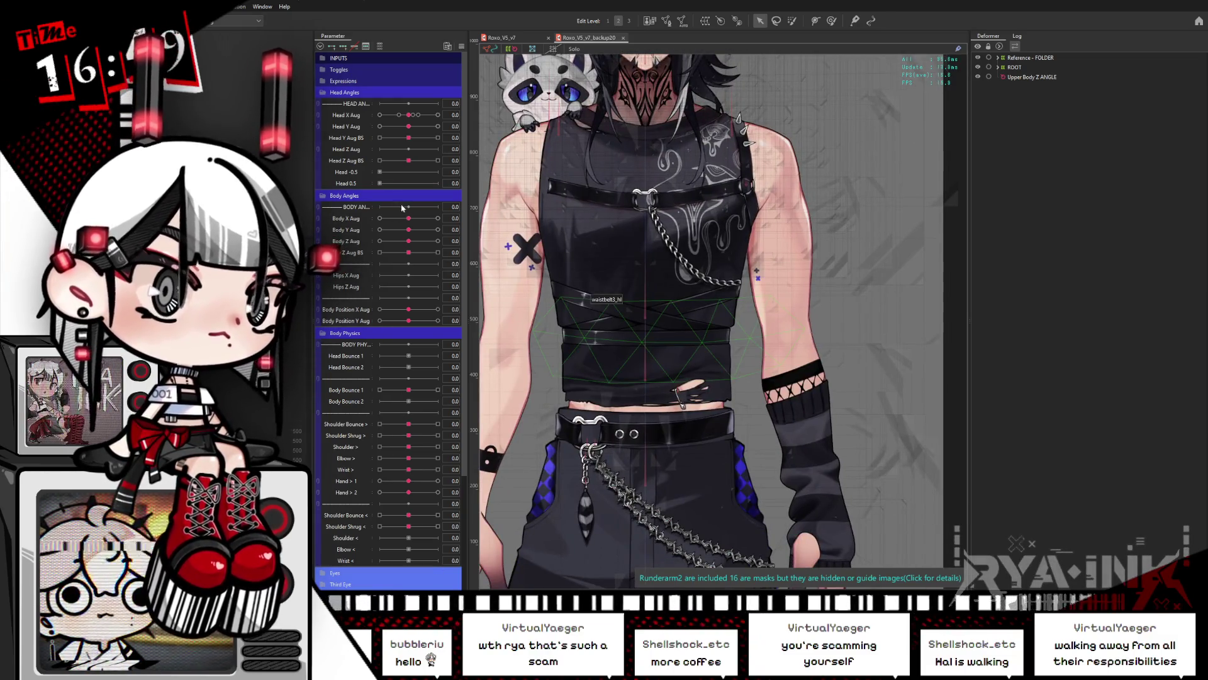
{"action": "left_click_drag", "start_coordinate": [410, 229], "coordinate": [438, 242]}
{"action": "scroll", "coordinate": [794, 270], "scroll_direction": "down", "scroll_amount": 2}
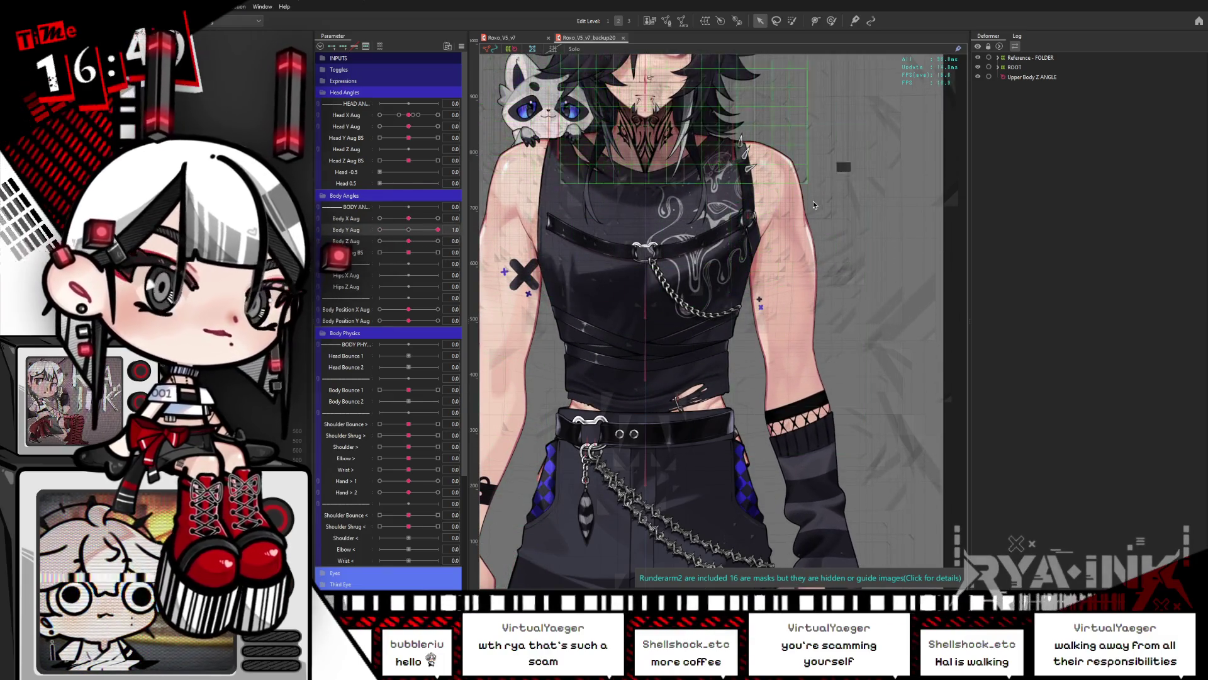
{"action": "scroll", "coordinate": [795, 270], "scroll_direction": "down", "scroll_amount": 1}
{"action": "left_click_drag", "start_coordinate": [794, 270], "coordinate": [782, 229]}
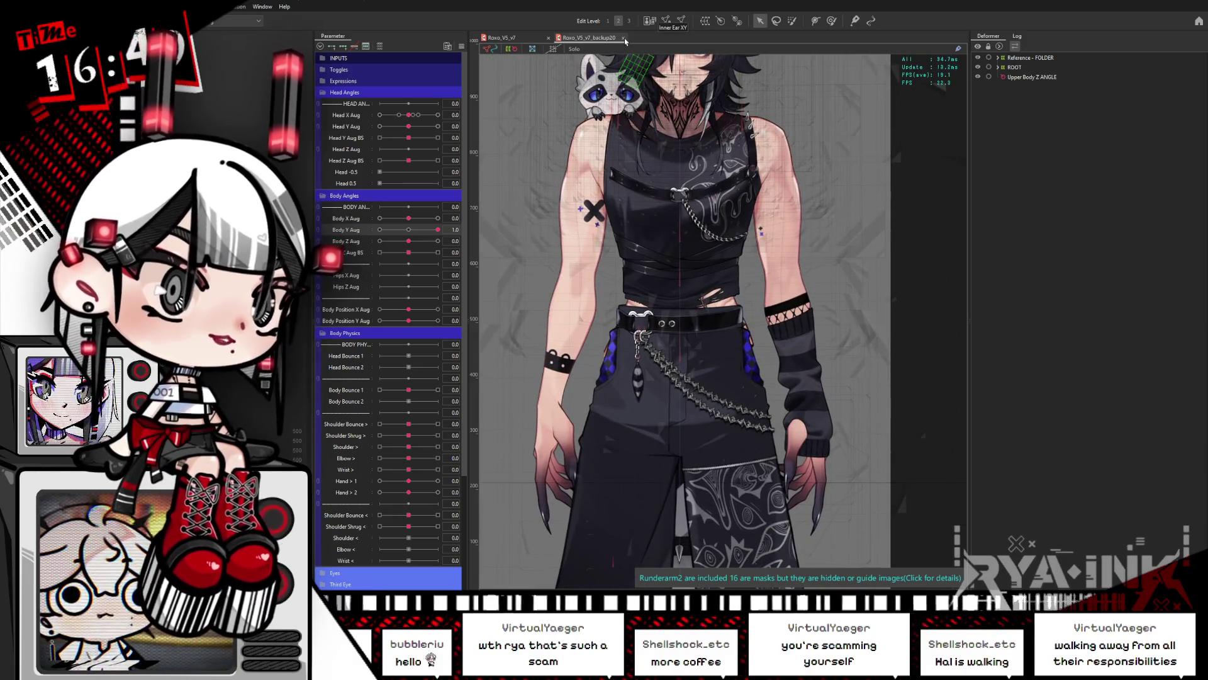
{"action": "left_click", "coordinate": [625, 38]}
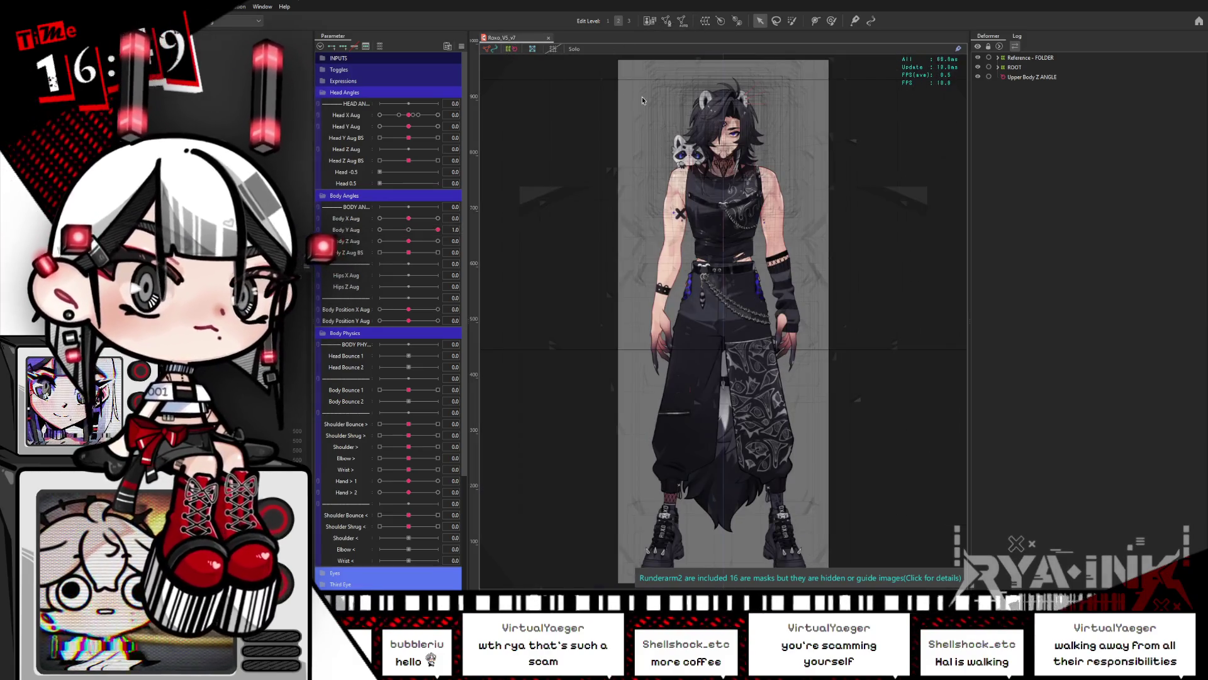
Use Object at Cursor on the arm to select its parent warp deformer, then switch to the brush
{"action": "scroll", "coordinate": [803, 186], "scroll_direction": "up", "scroll_amount": 1}
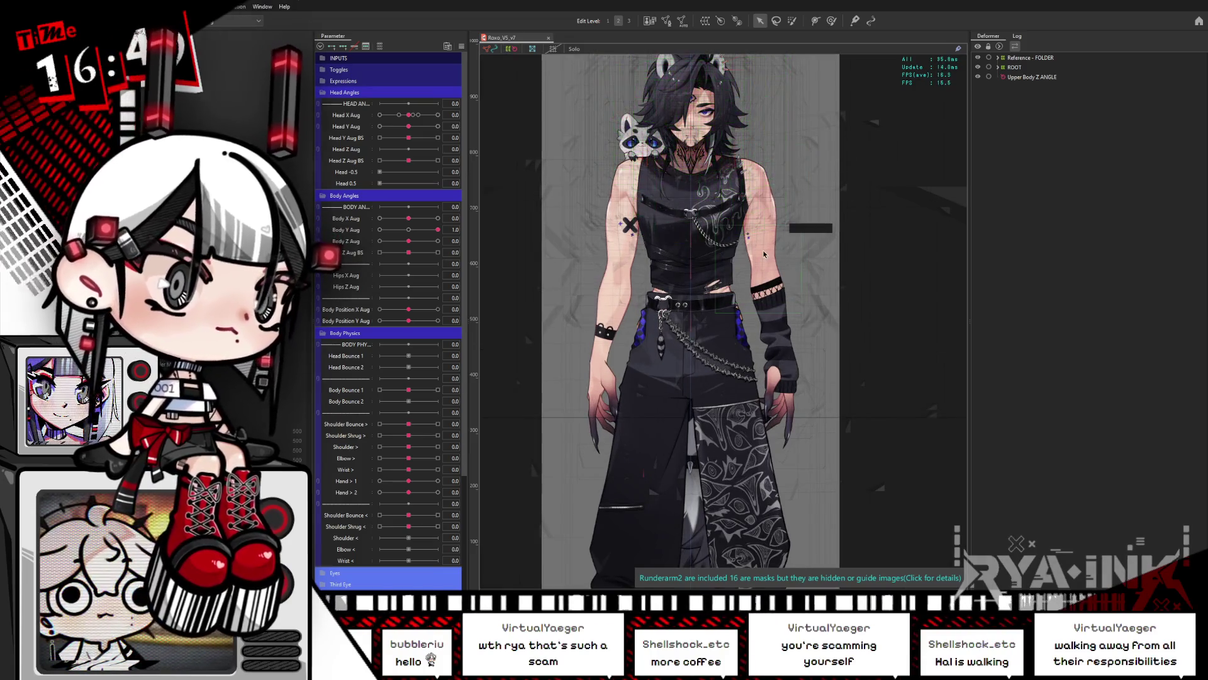
{"action": "right_click", "coordinate": [765, 254]}
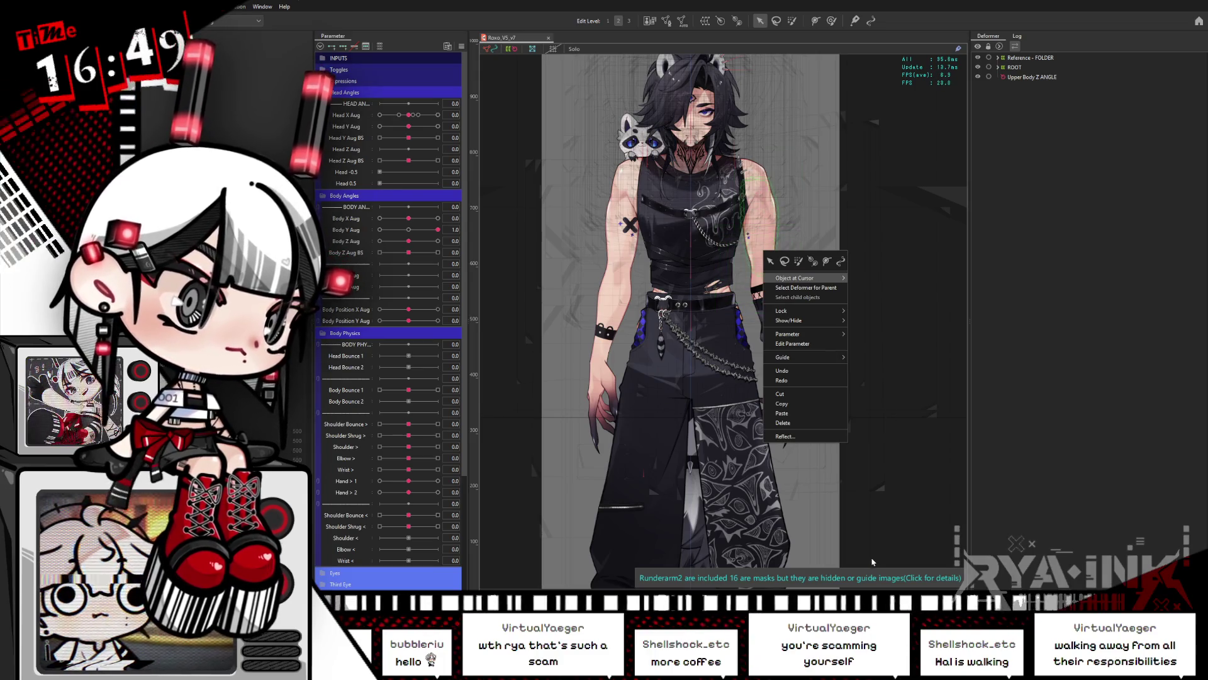
{"action": "left_click", "coordinate": [899, 537]}
{"action": "left_click", "coordinate": [790, 275]}
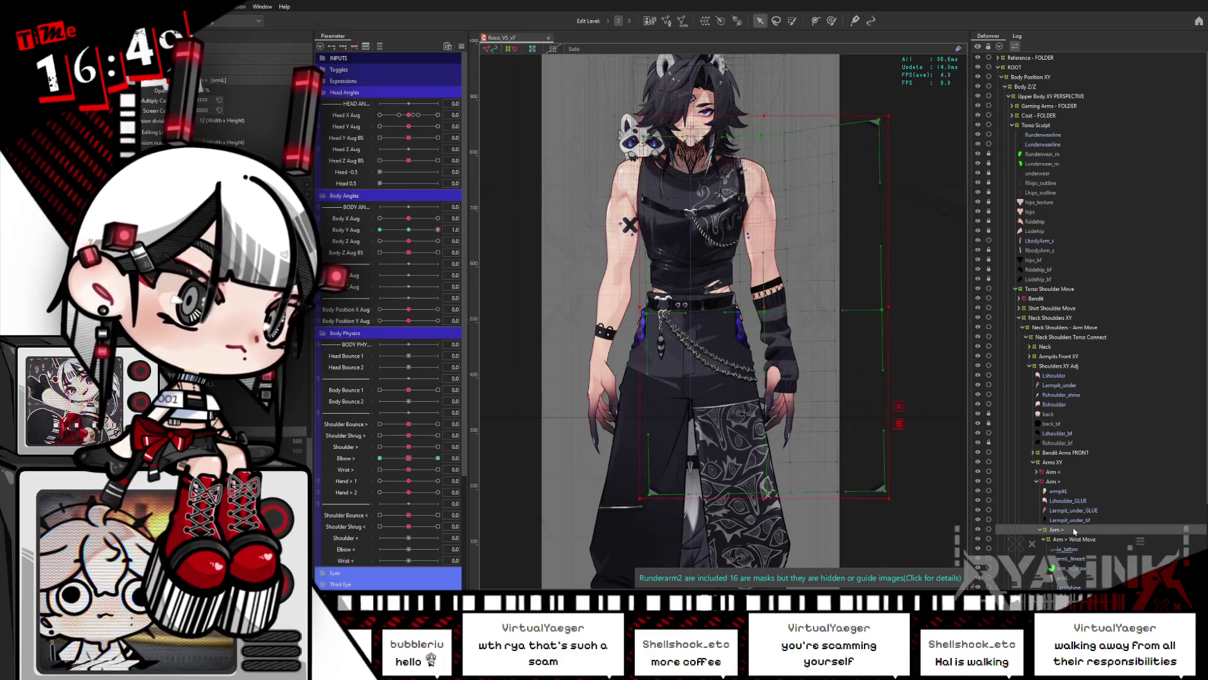
{"action": "key", "text": "b"}
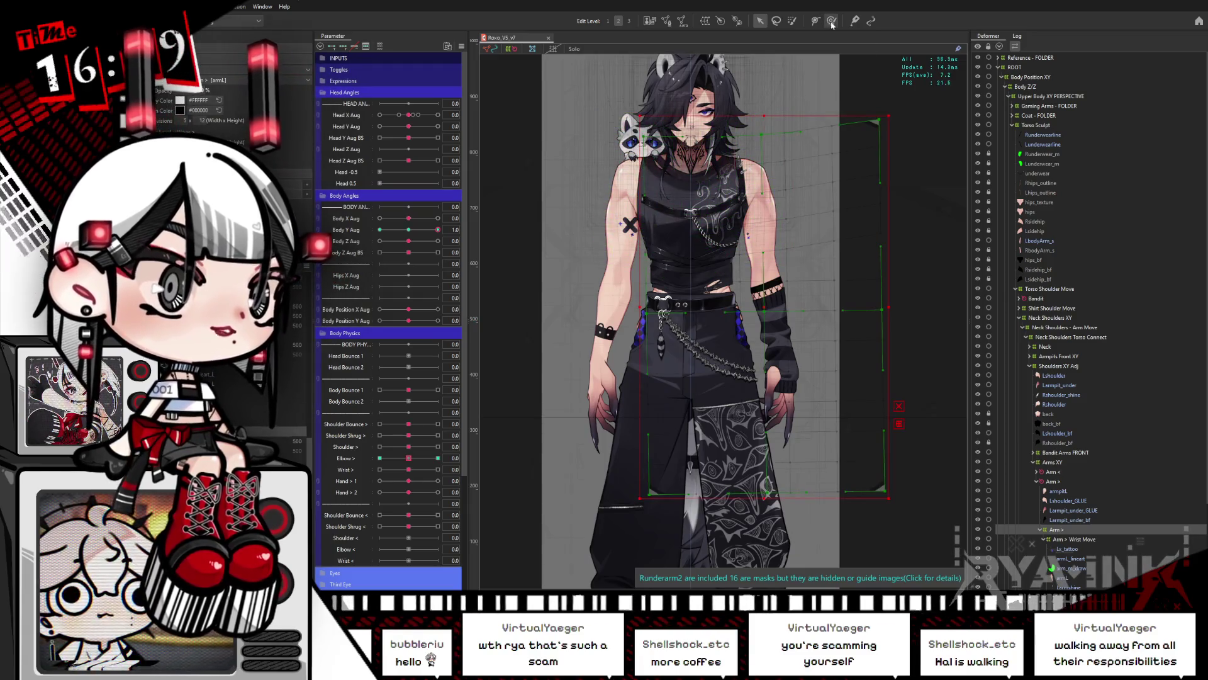
Scrub Body Y Aug from 1.0 to -1.0 with guides hidden, then reset and show guides
{"action": "scroll", "coordinate": [781, 365], "scroll_direction": "down", "scroll_amount": 2}
{"action": "mouse_move", "coordinate": [438, 229]}
{"action": "left_mouse_down"}
{"action": "mouse_move", "coordinate": [379, 231]}
{"action": "mouse_move", "coordinate": [438, 230]}
{"action": "left_mouse_up"}
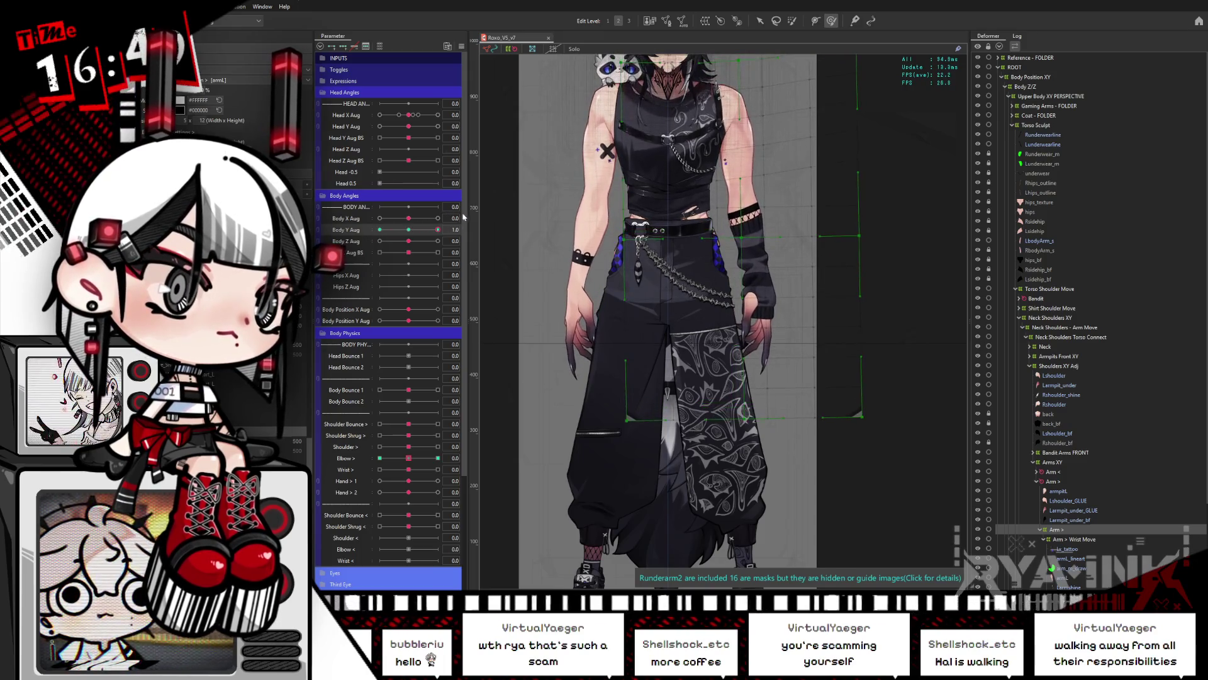
{"action": "left_click_drag", "start_coordinate": [678, 221], "coordinate": [679, 263]}
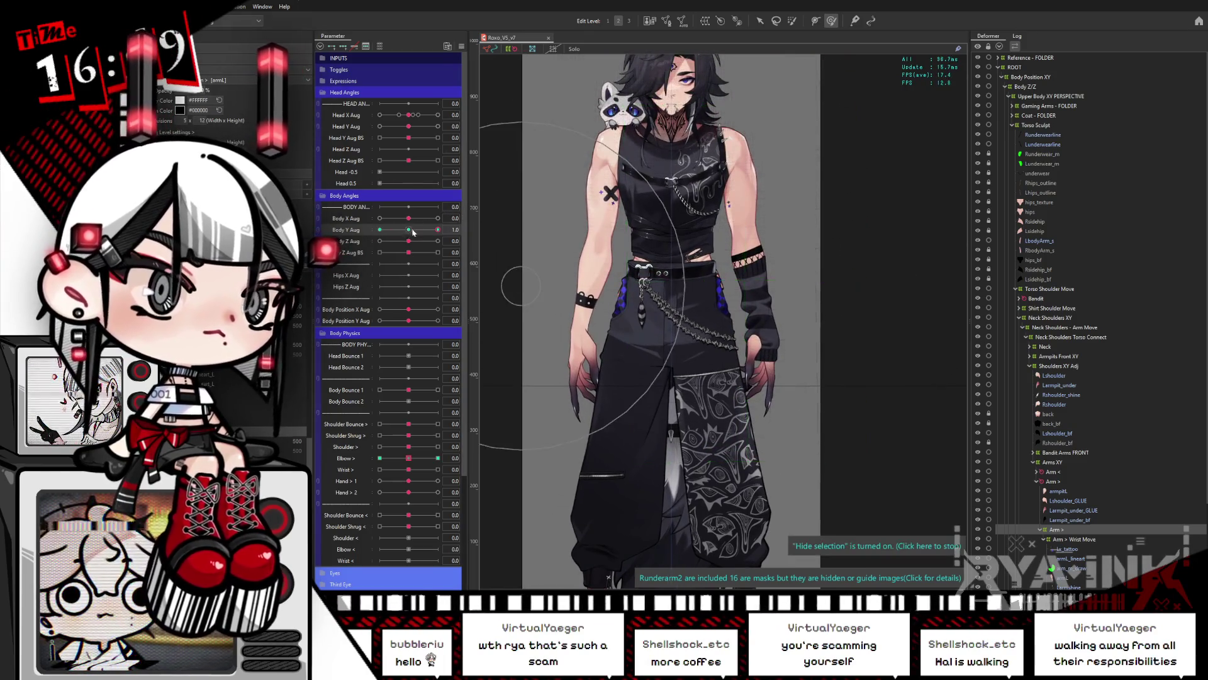
{"action": "key", "text": "ctrl+h"}
{"action": "mouse_move", "coordinate": [438, 229]}
{"action": "left_mouse_down"}
{"action": "mouse_move", "coordinate": [379, 230]}
{"action": "mouse_move", "coordinate": [409, 229]}
{"action": "left_mouse_up"}
{"action": "key", "text": "ctrl+h"}
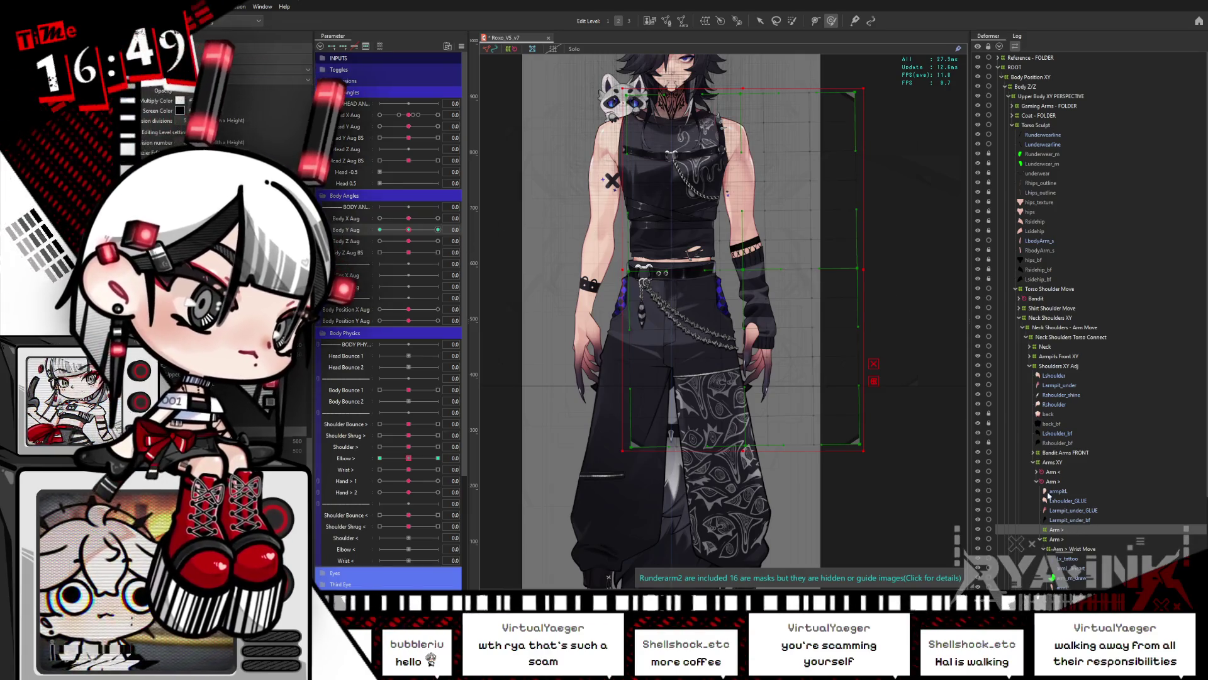
Select the Arm > deformer and list the deformers stacked under the cursor
{"action": "left_click", "coordinate": [1062, 533]}
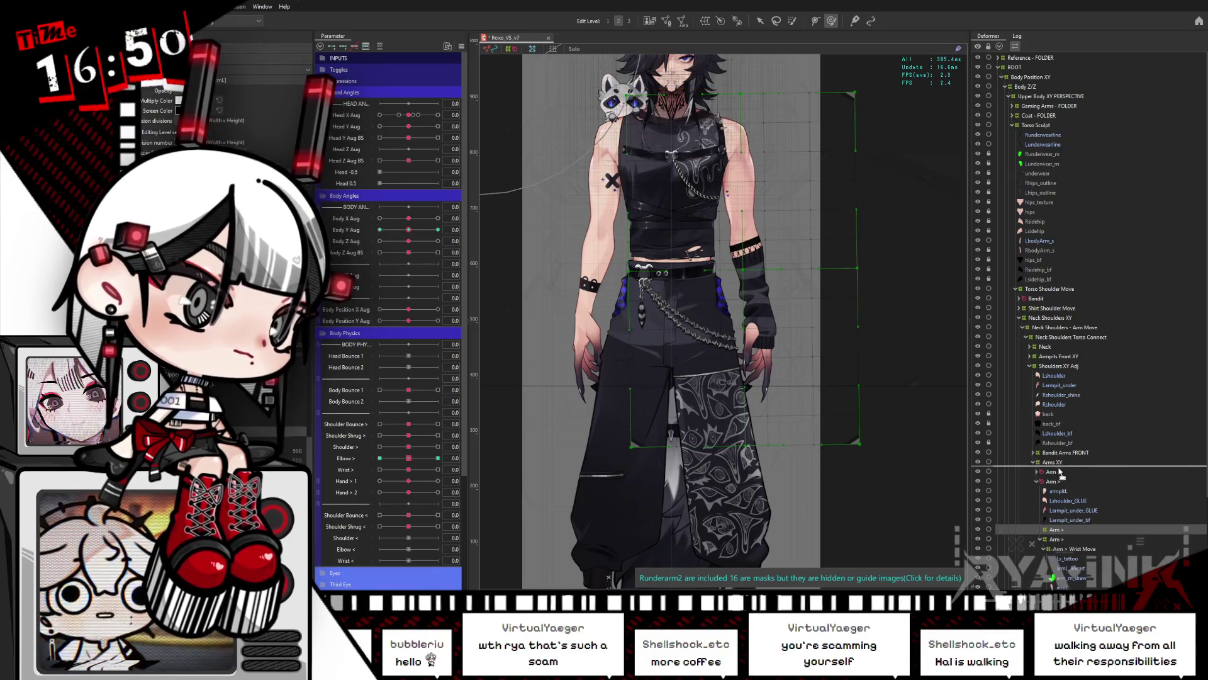
{"action": "scroll", "coordinate": [1066, 477], "scroll_direction": "down", "scroll_amount": 3}
{"action": "right_click", "coordinate": [683, 69]}
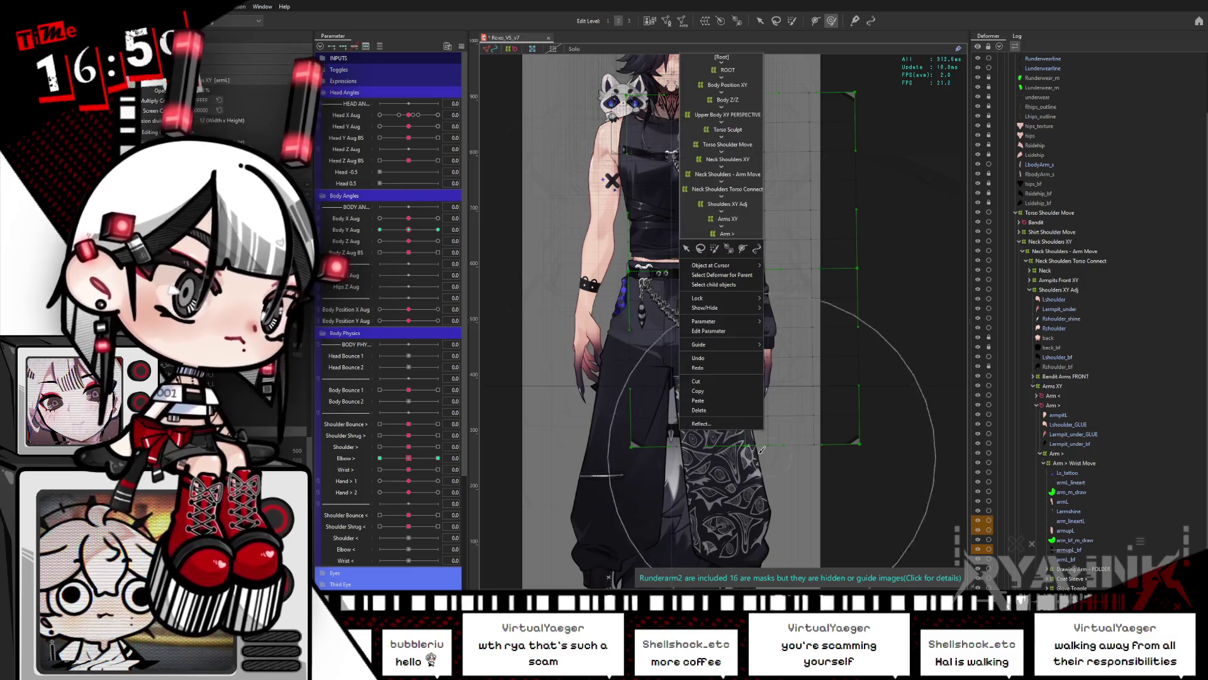
Select the left arm's deformer, preview the Elbow > bend at -1, then straighten the arm
{"action": "left_click", "coordinate": [615, 263]}
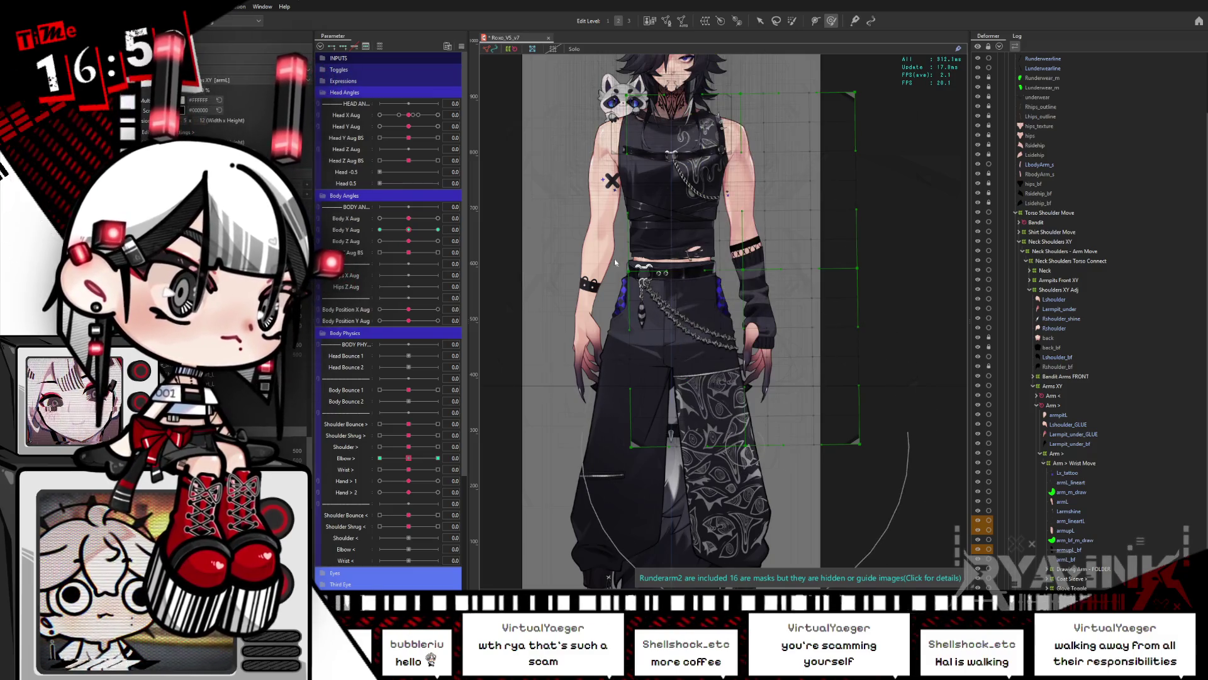
{"action": "left_click", "coordinate": [640, 382]}
{"action": "left_click_drag", "start_coordinate": [408, 459], "coordinate": [380, 458]}
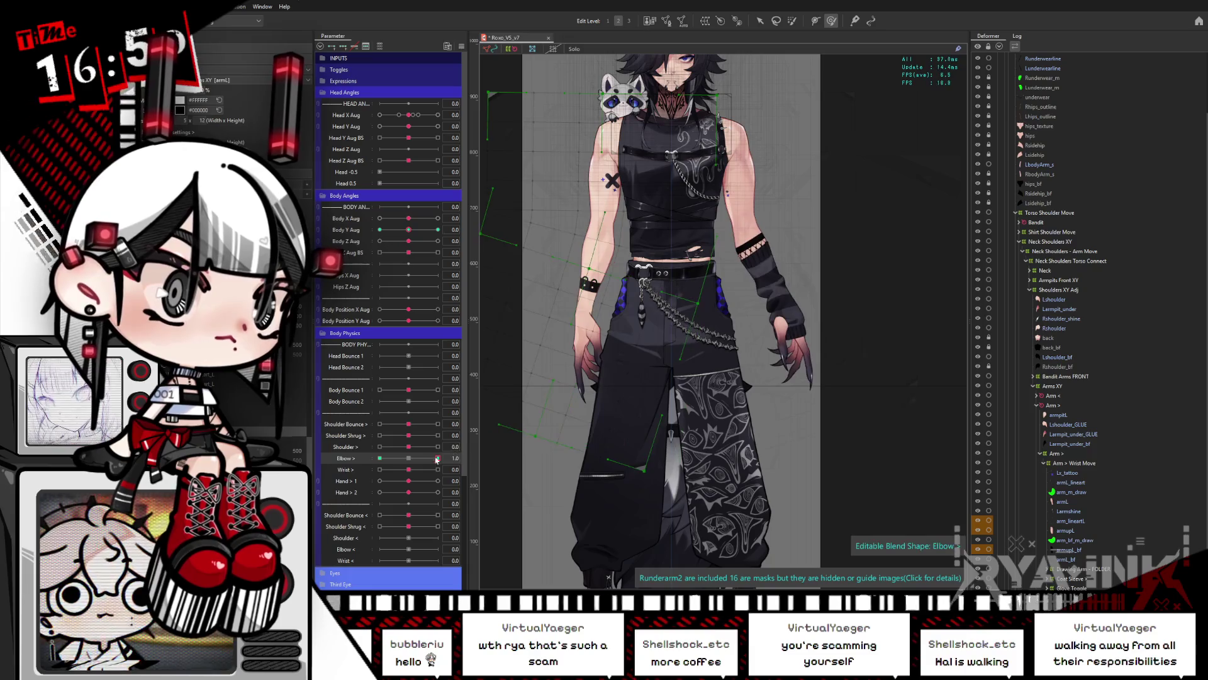
{"action": "left_click", "coordinate": [409, 458]}
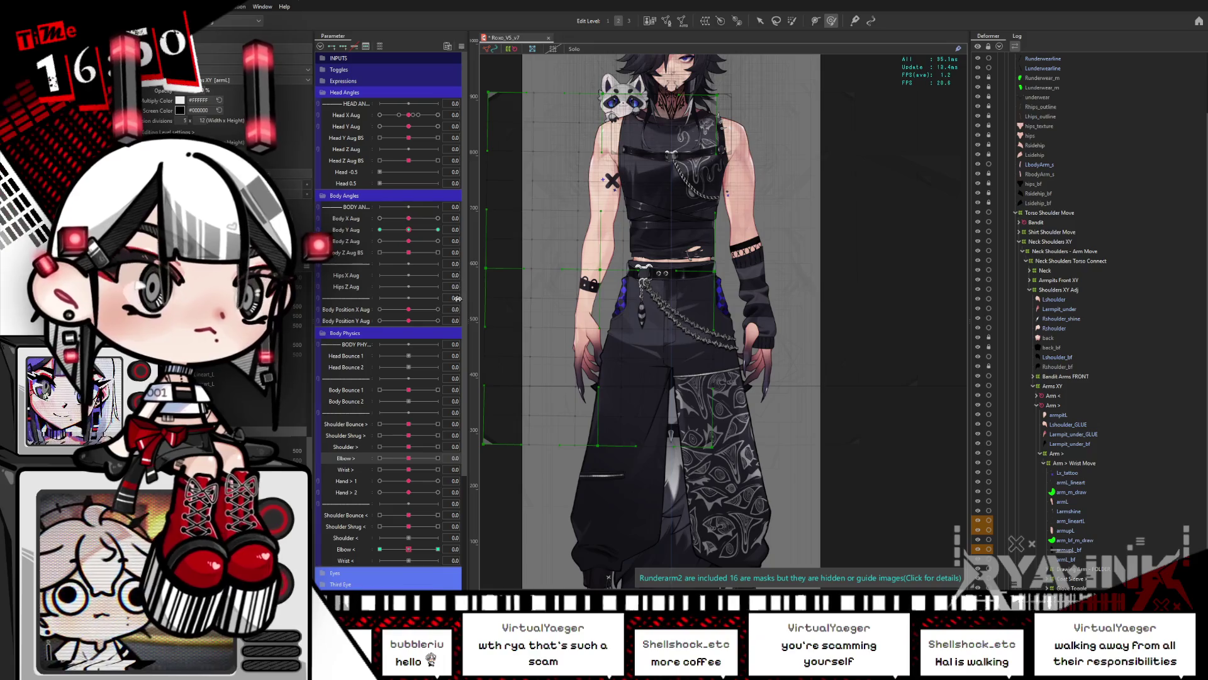
Test Elbow < at -1 and both elbows' other extreme, reset to neutral, and nest a deformer under Arm >
{"action": "mouse_move", "coordinate": [409, 549]}
{"action": "left_mouse_down"}
{"action": "mouse_move", "coordinate": [371, 546]}
{"action": "mouse_move", "coordinate": [440, 550]}
{"action": "left_mouse_up"}
{"action": "mouse_move", "coordinate": [409, 457]}
{"action": "left_mouse_down"}
{"action": "mouse_move", "coordinate": [446, 456]}
{"action": "mouse_move", "coordinate": [409, 457]}
{"action": "left_mouse_up"}
{"action": "left_click_drag", "start_coordinate": [438, 549], "coordinate": [409, 550]}
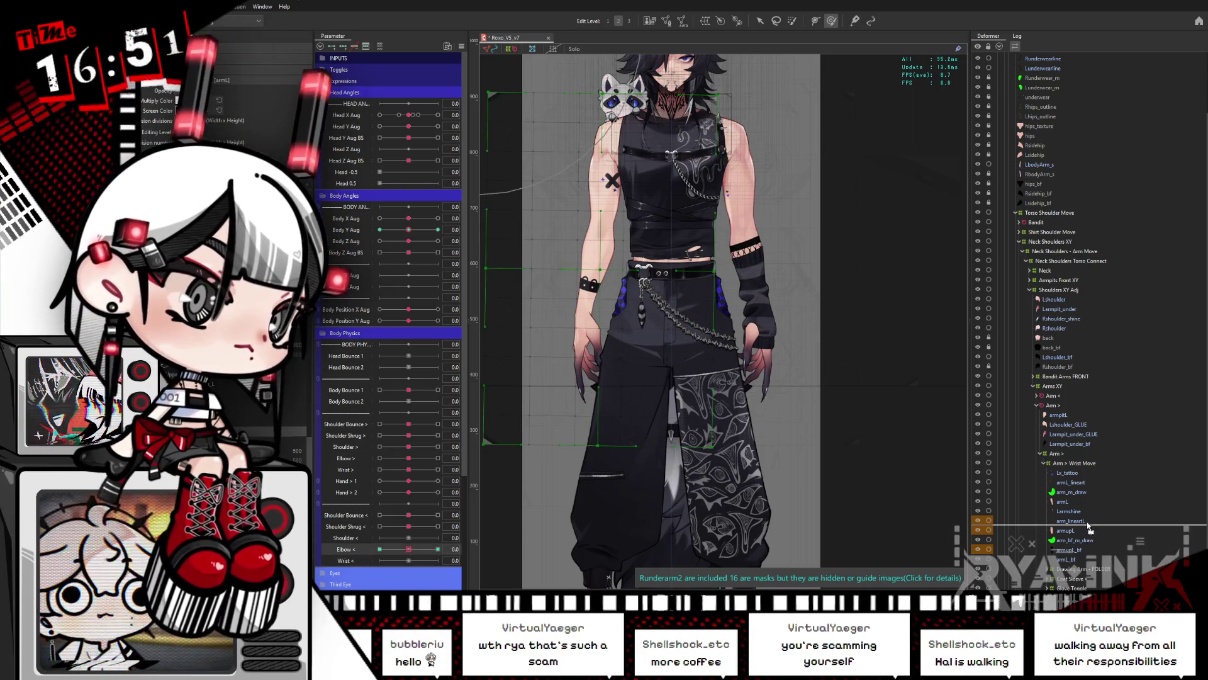
{"action": "left_click_drag", "start_coordinate": [1069, 461], "coordinate": [1040, 403]}
{"action": "left_click", "coordinate": [1037, 396]}
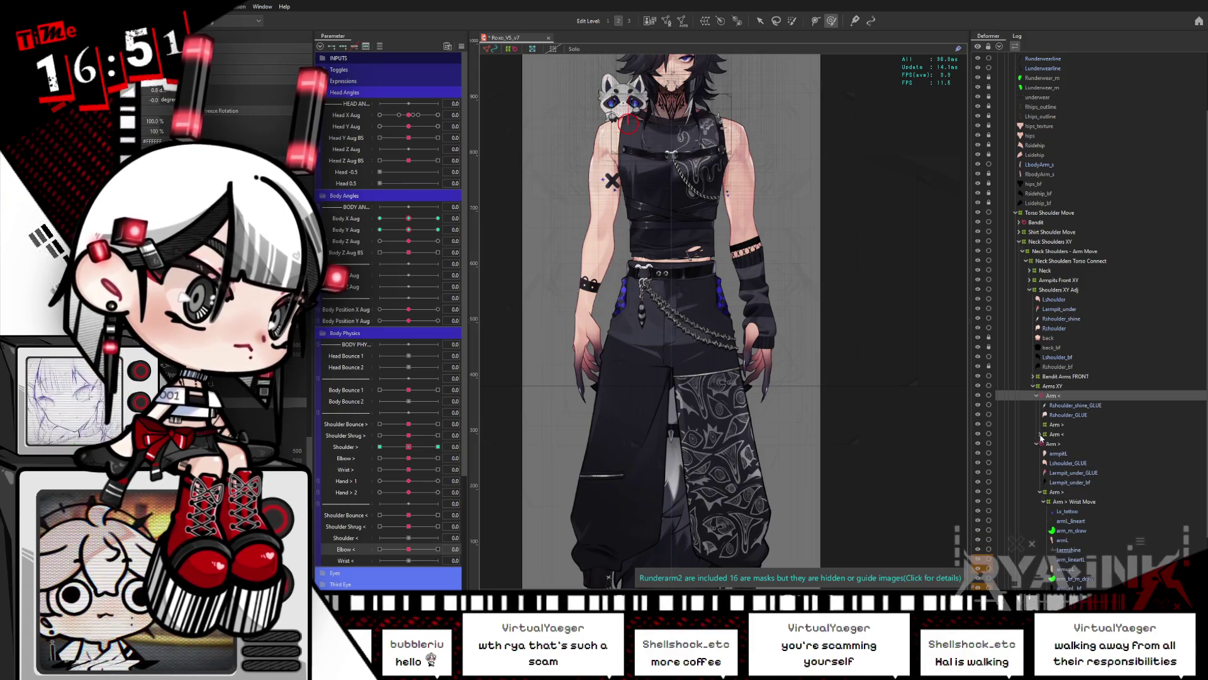
Filter parameters to the selection, delete the redundant Arm < nested in Arm >, and open the Viewer
{"action": "left_click", "coordinate": [1039, 434]}
{"action": "left_click", "coordinate": [1052, 434]}
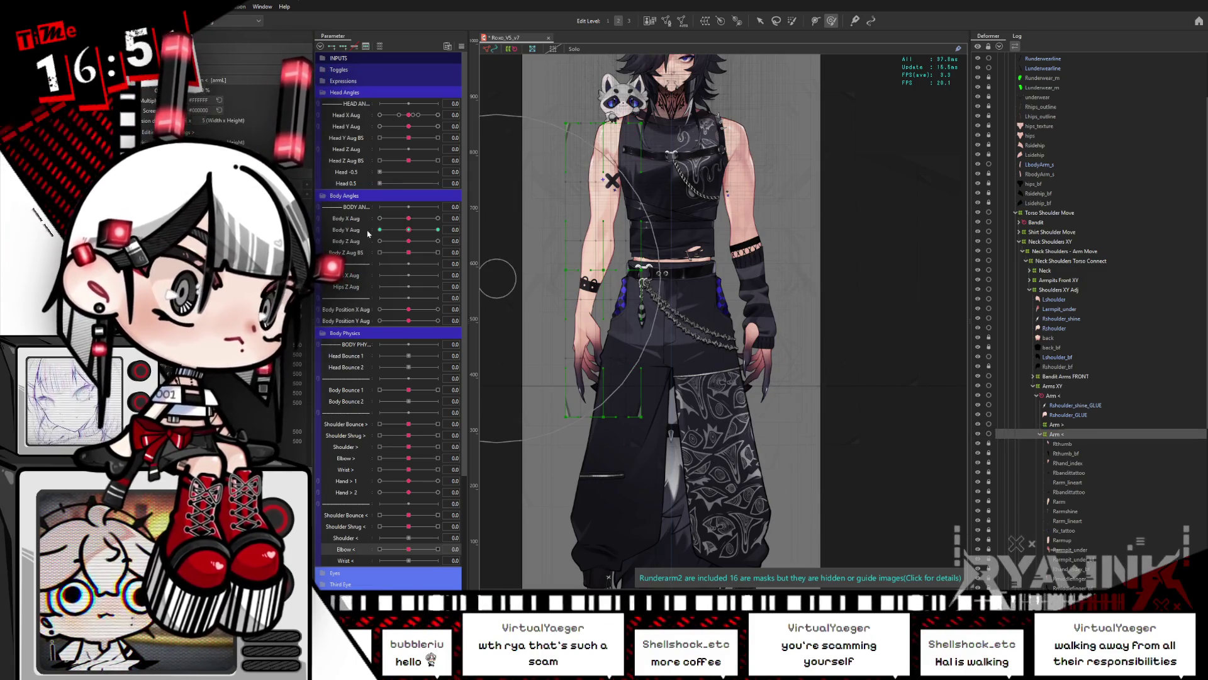
{"action": "left_click", "coordinate": [381, 47]}
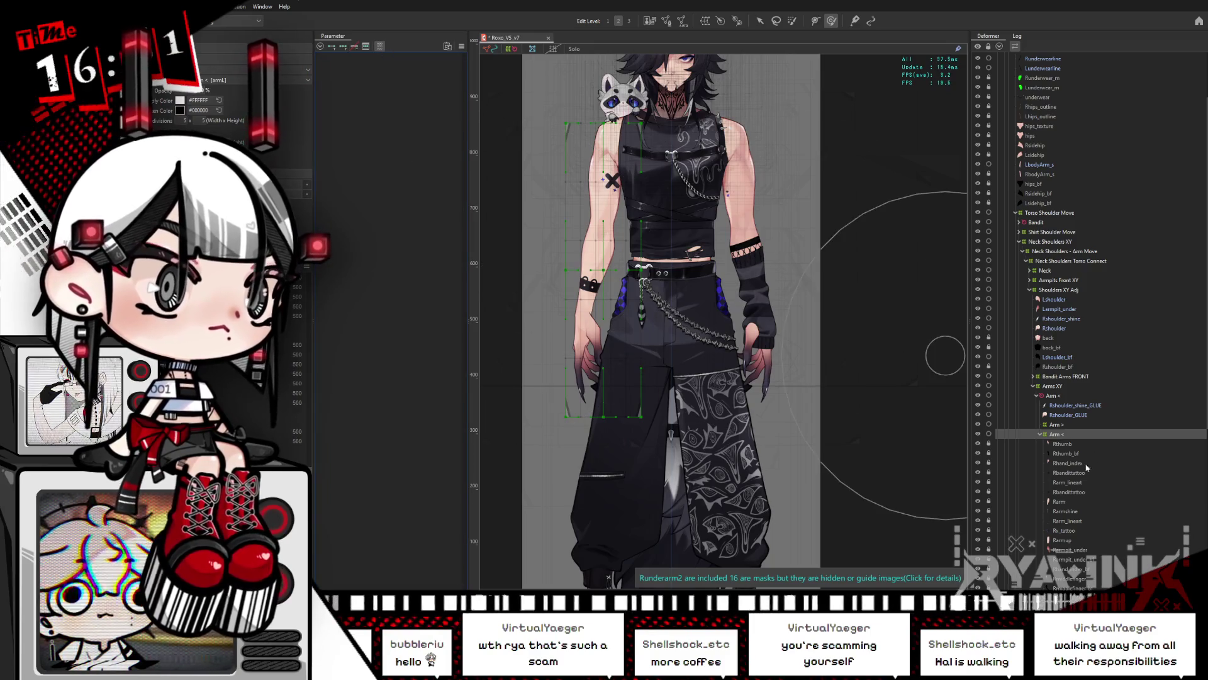
{"action": "double_click", "coordinate": [1058, 433]}
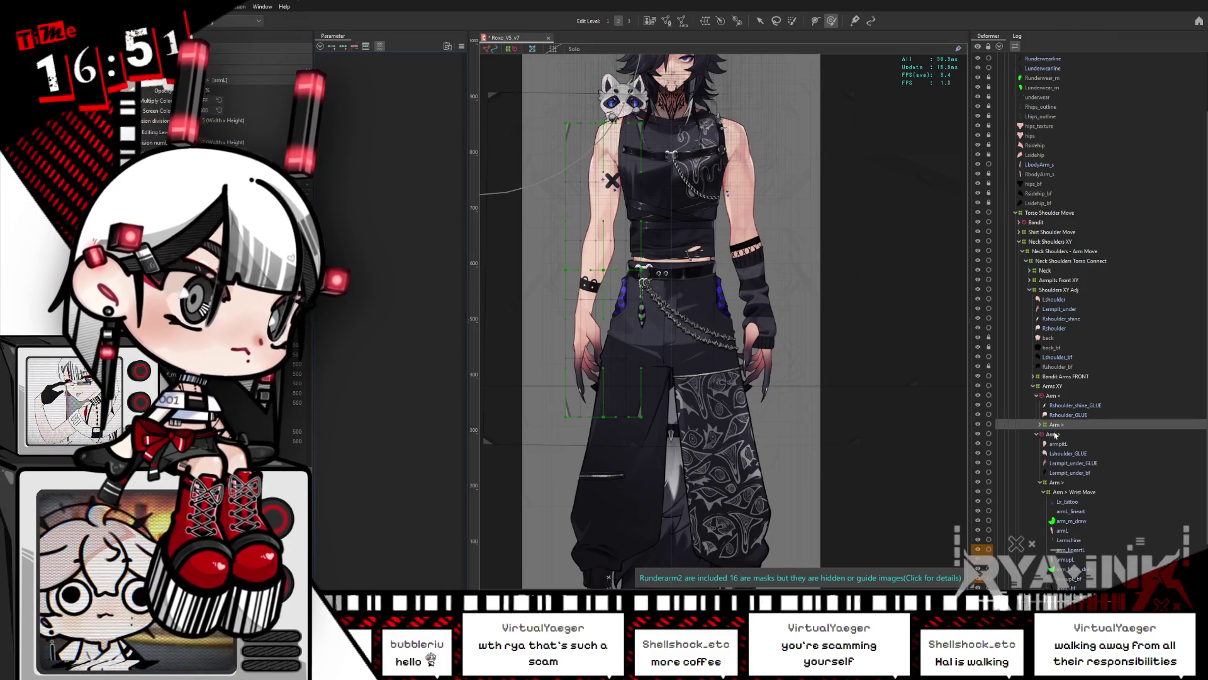
{"action": "left_click", "coordinate": [1041, 425]}
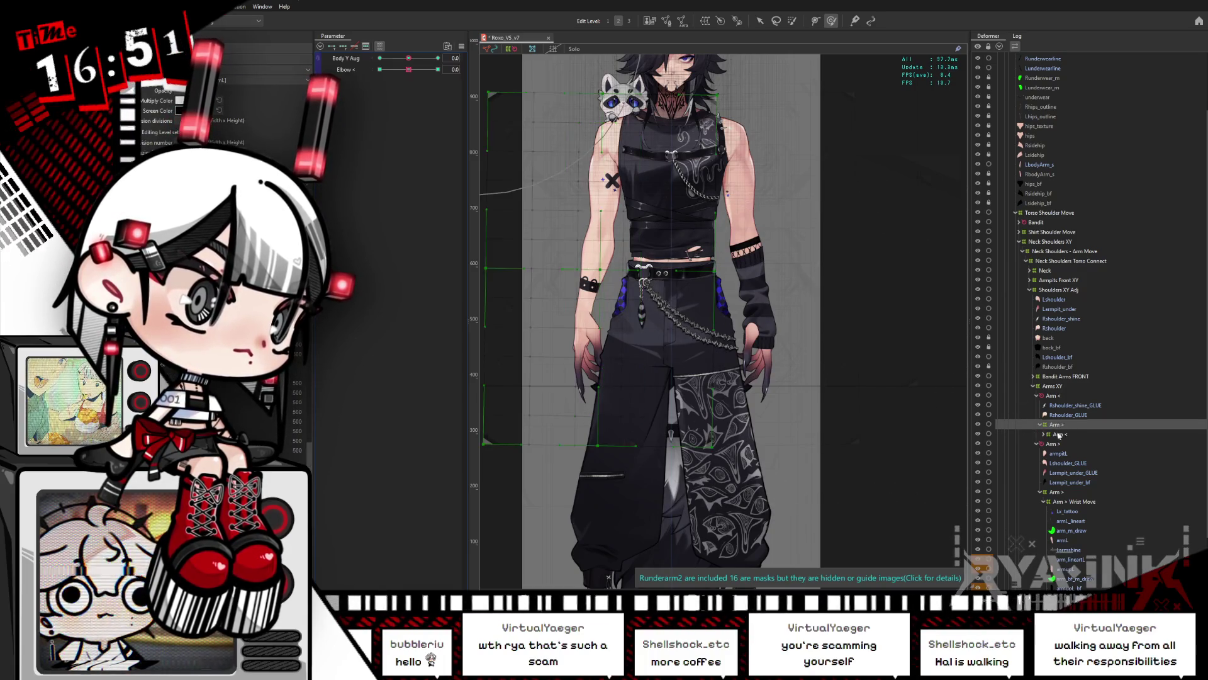
{"action": "key", "text": "Delete"}
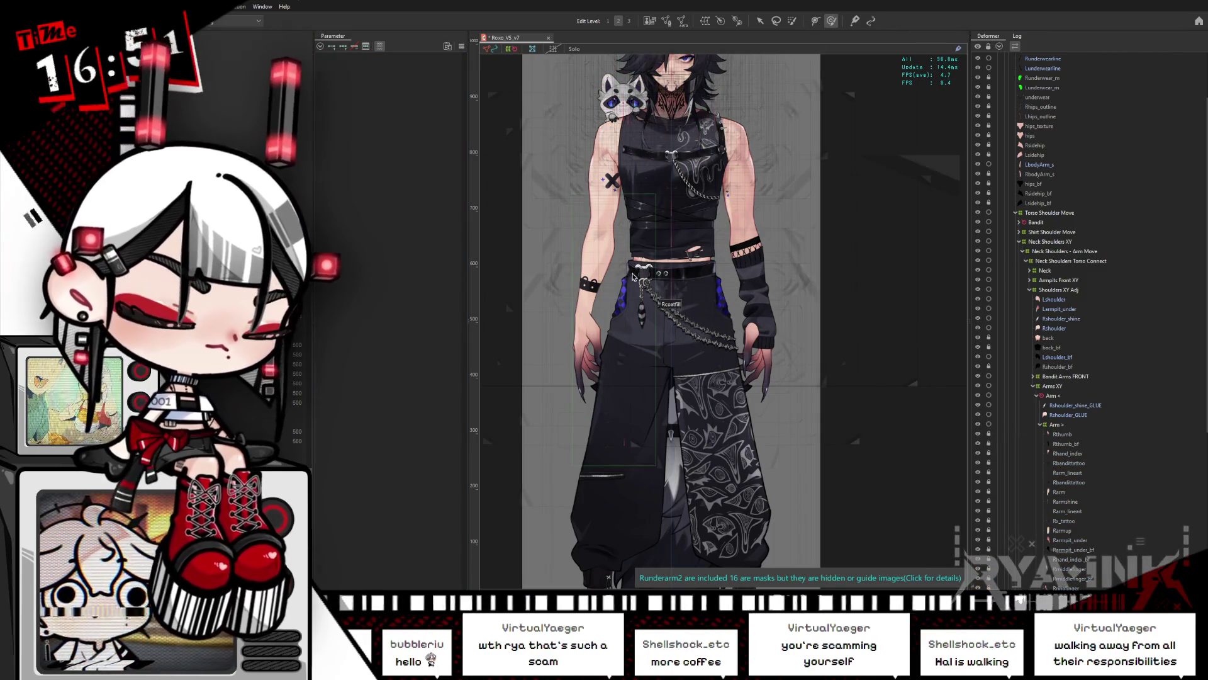
{"action": "key", "text": "alt+Tab"}
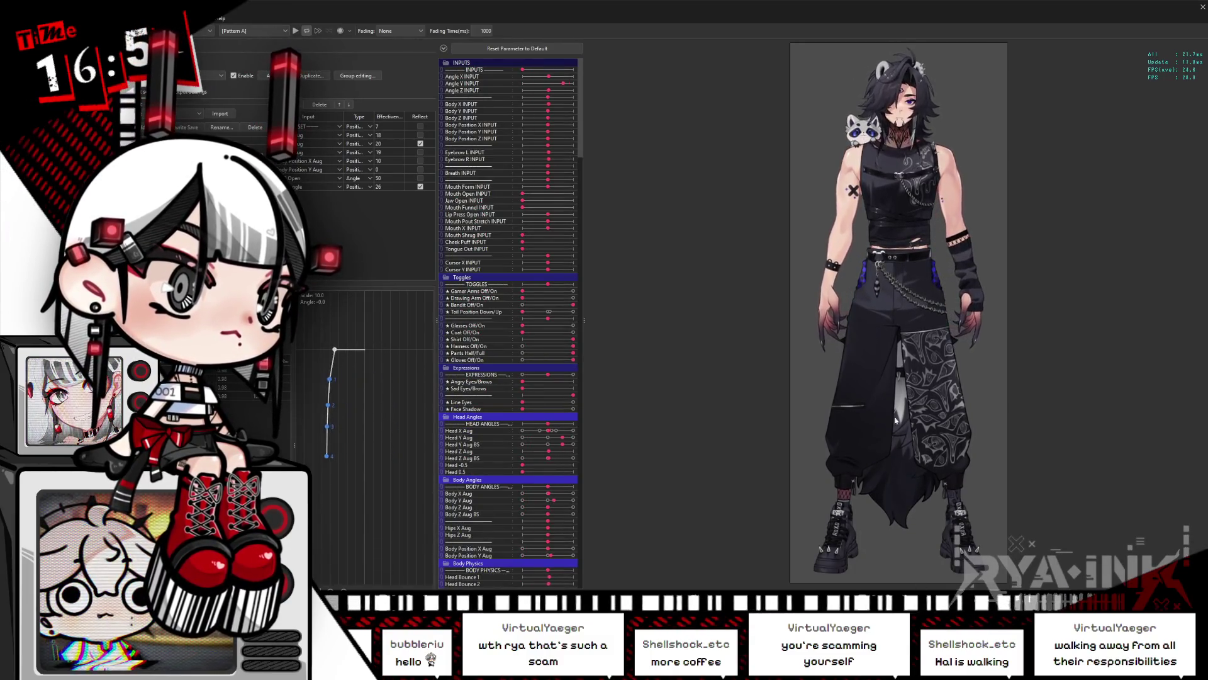
Test physics by making the head look up and down and dropping Body Y, Body Position Y and Angle Y
{"action": "left_click_drag", "start_coordinate": [921, 311], "coordinate": [896, 99]}
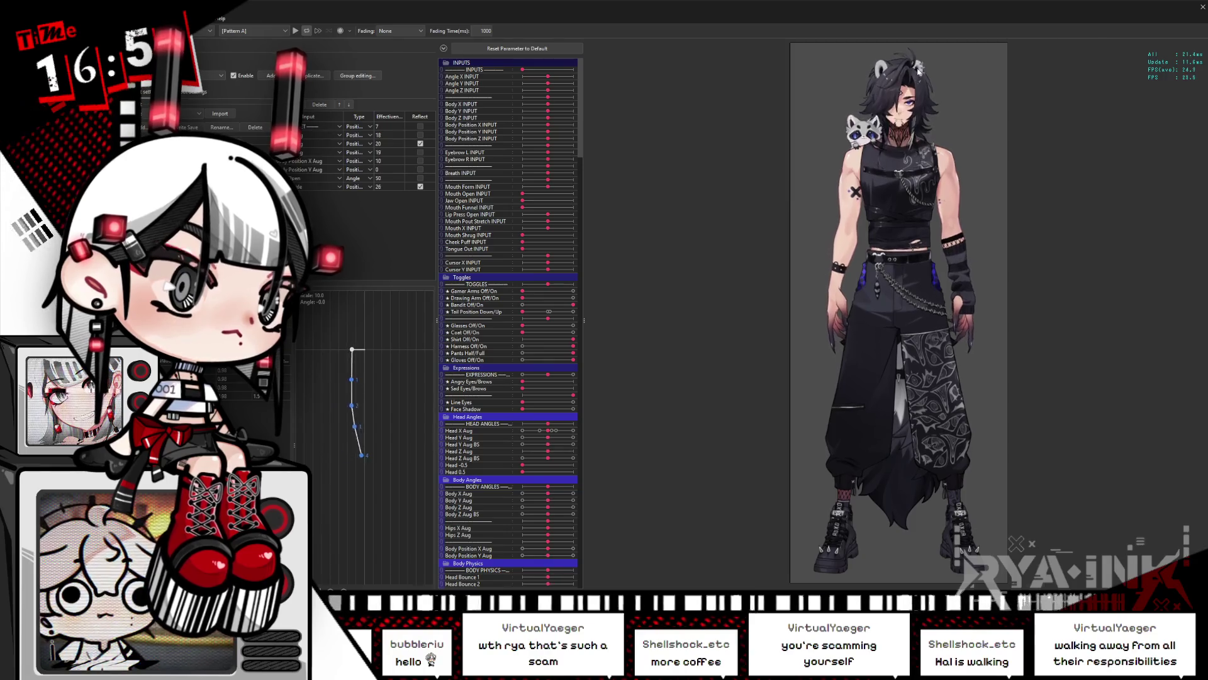
{"action": "scroll", "coordinate": [903, 82], "scroll_direction": "up", "scroll_amount": 3}
{"action": "left_click_drag", "start_coordinate": [909, 57], "coordinate": [900, 580]}
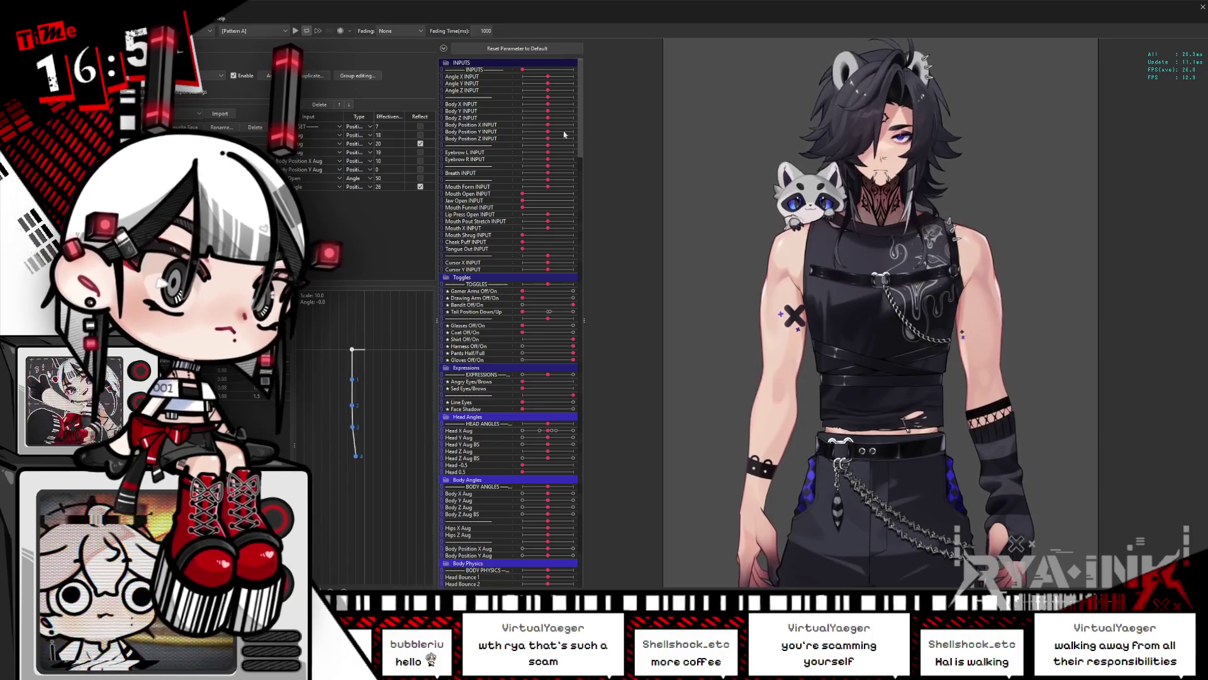
{"action": "mouse_move", "coordinate": [548, 111]}
{"action": "left_mouse_down"}
{"action": "mouse_move", "coordinate": [528, 118]}
{"action": "mouse_move", "coordinate": [584, 115]}
{"action": "left_mouse_up"}
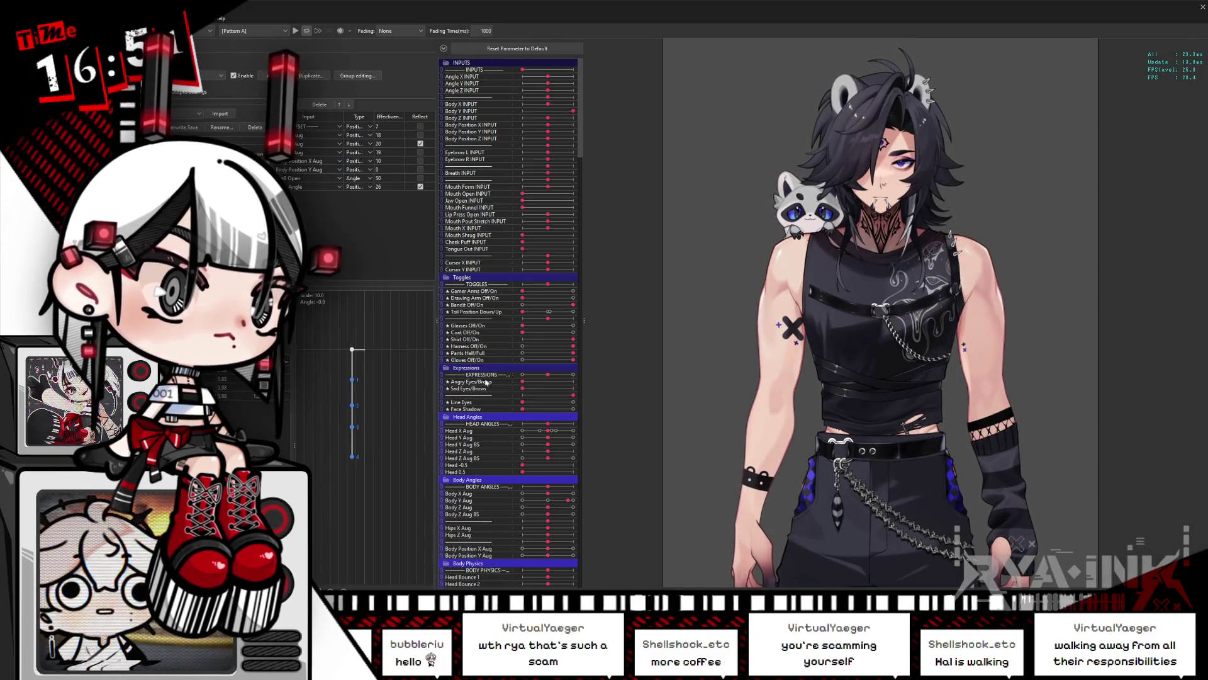
{"action": "left_click", "coordinate": [446, 480]}
{"action": "left_click", "coordinate": [448, 368]}
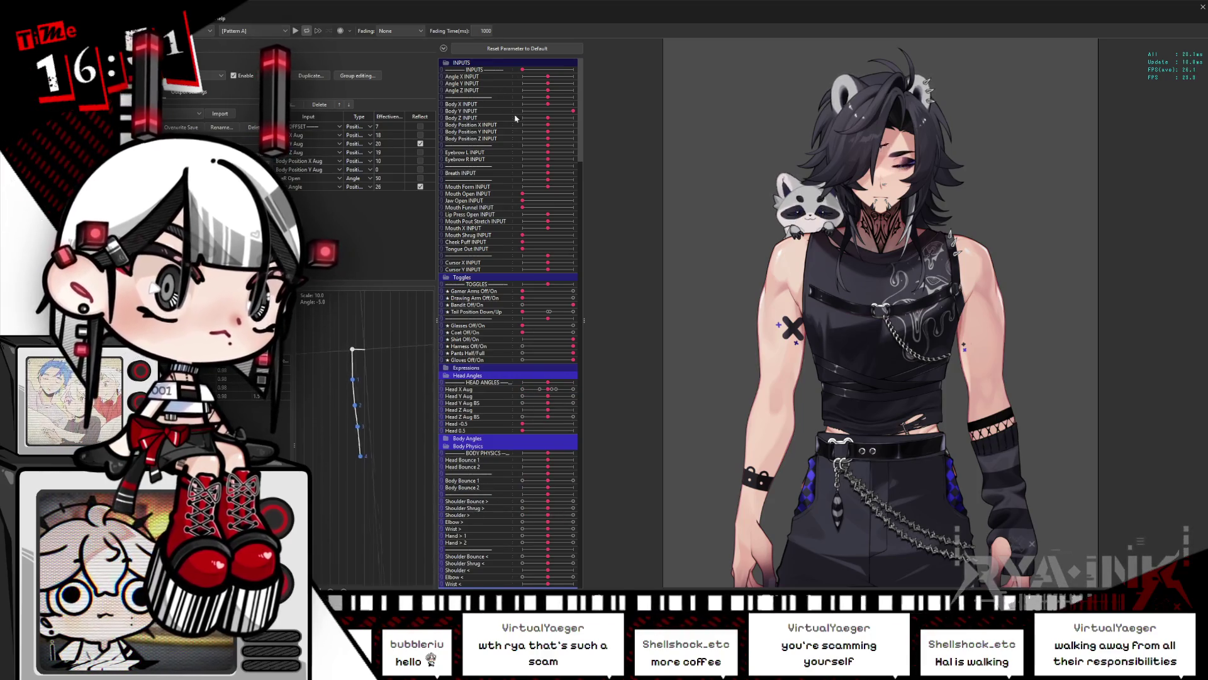
{"action": "left_click_drag", "start_coordinate": [568, 113], "coordinate": [543, 118]}
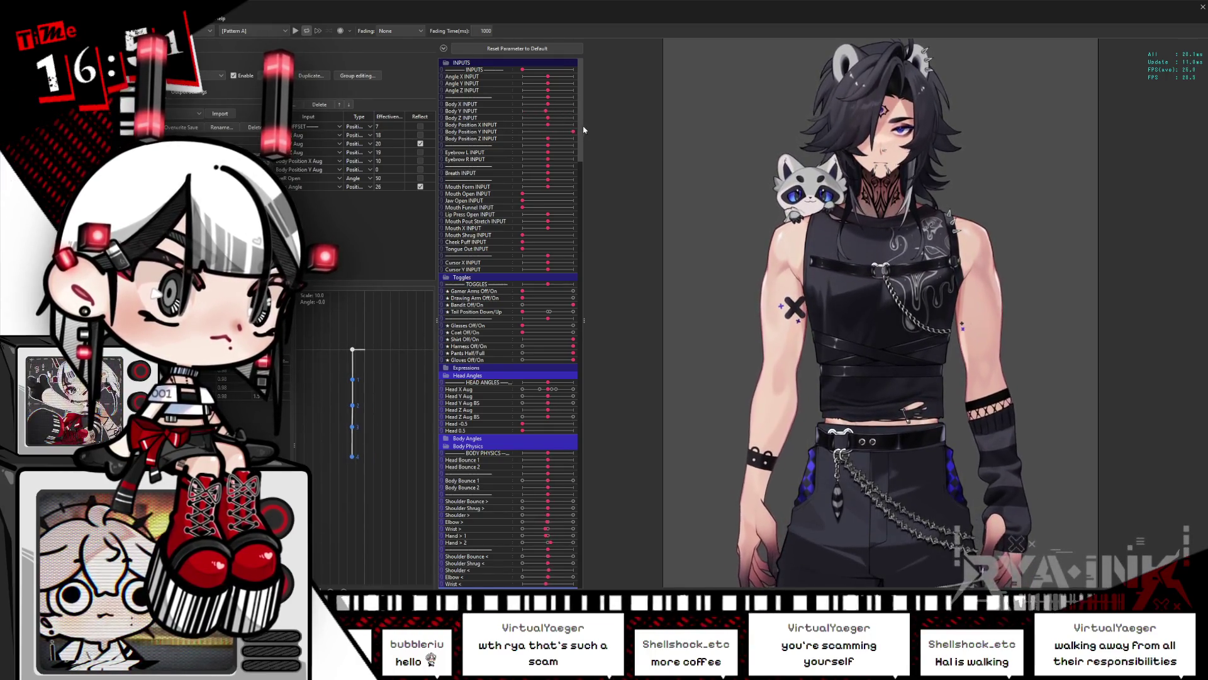
{"action": "left_click_drag", "start_coordinate": [548, 131], "coordinate": [516, 144]}
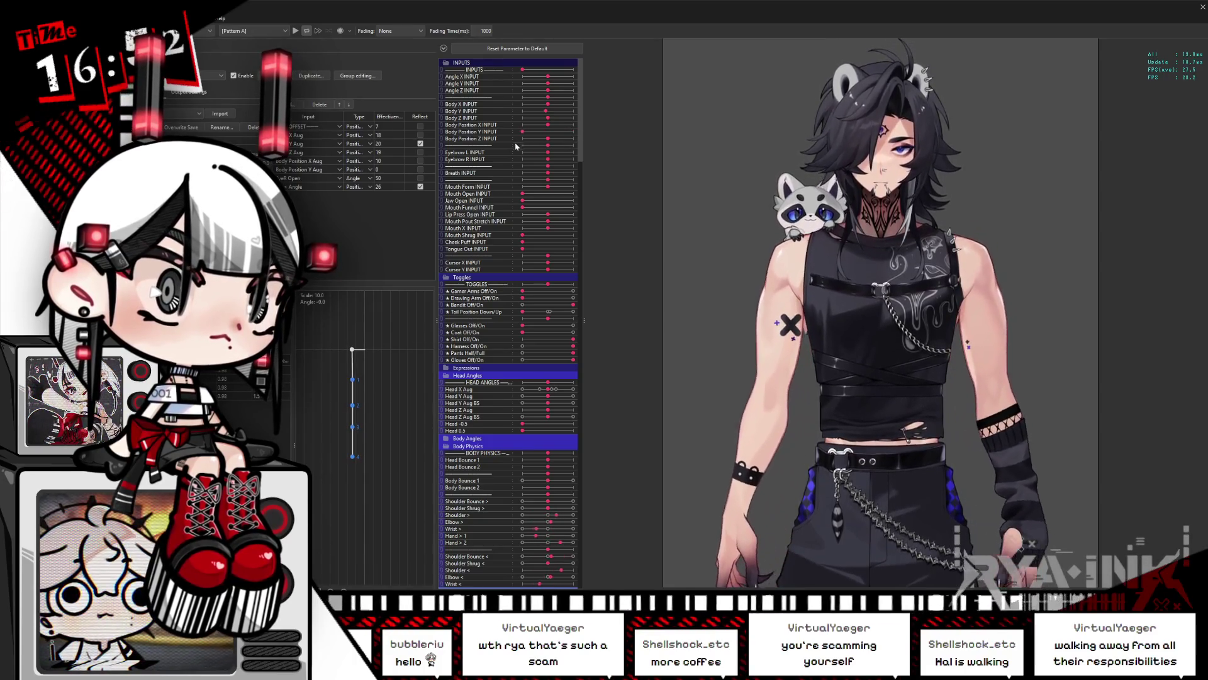
{"action": "left_click_drag", "start_coordinate": [548, 83], "coordinate": [510, 105]}
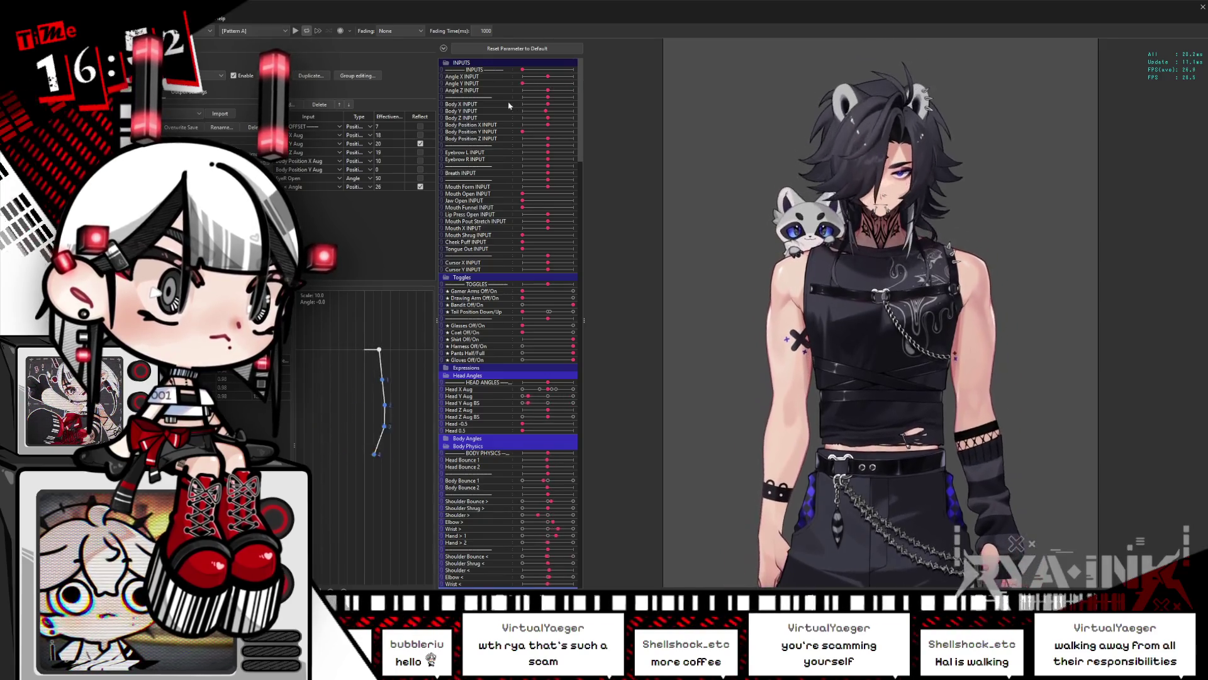
In the Head X Aug physics group, replace the Head Y Aug input, re-add Head Y Aug, and reset inputs
{"action": "left_click", "coordinate": [189, 157]}
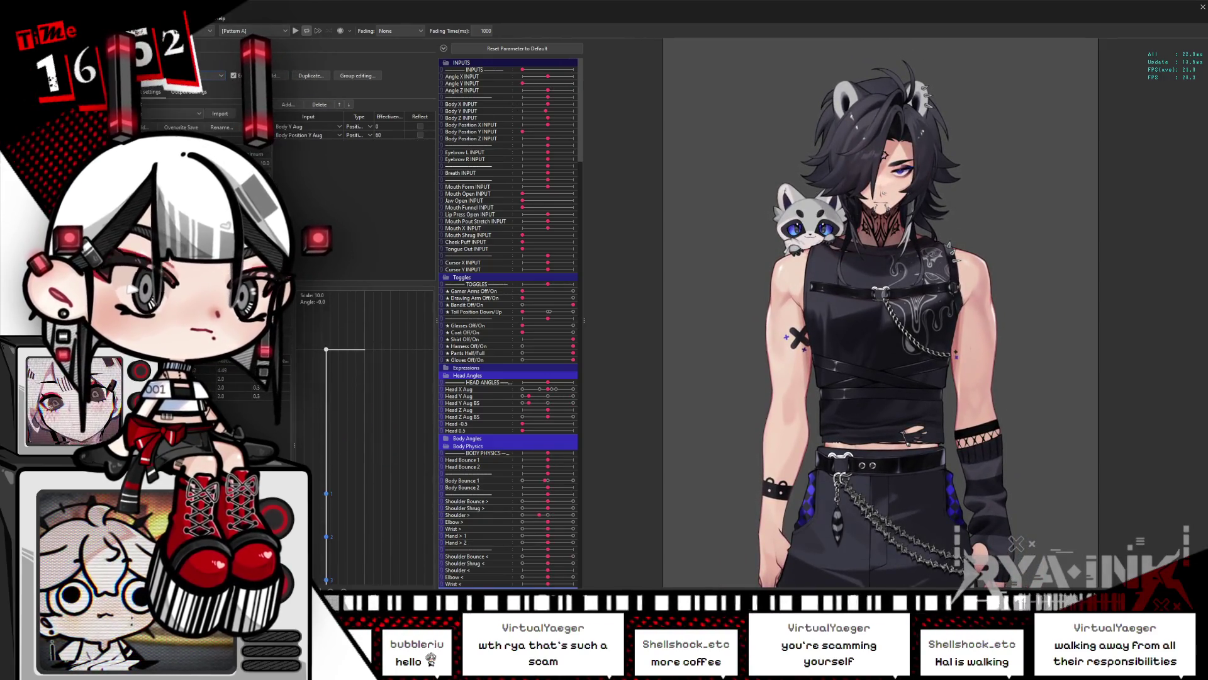
{"action": "left_click", "coordinate": [189, 76]}
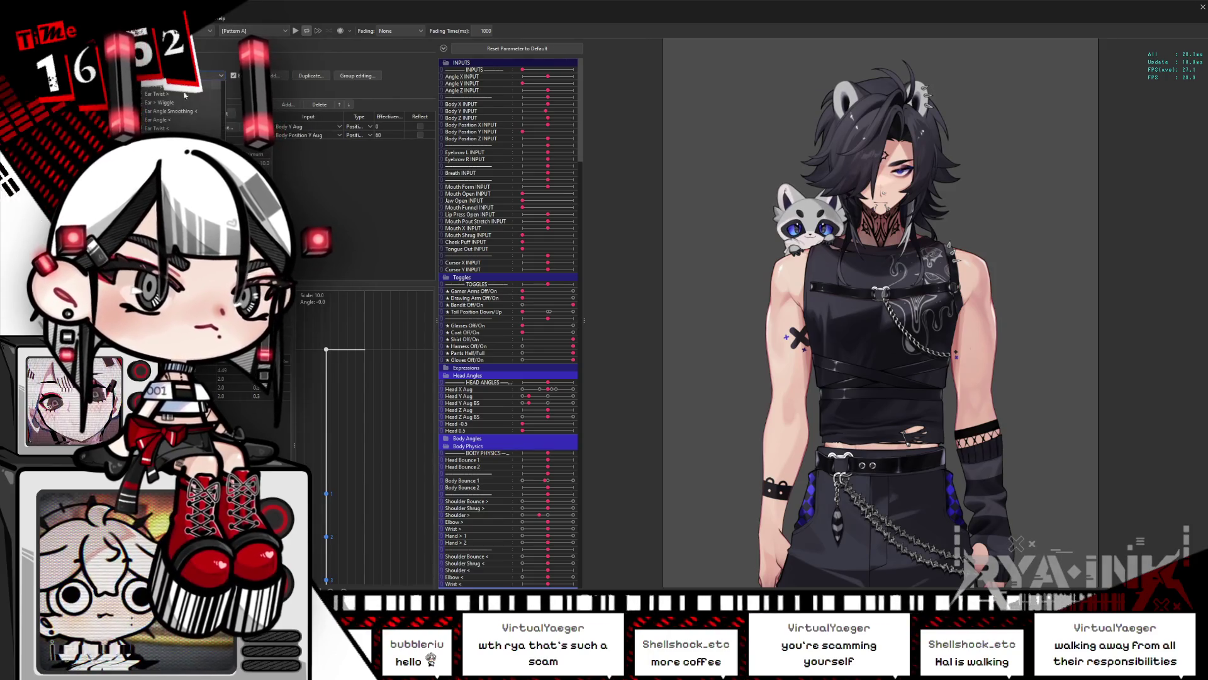
{"action": "left_click", "coordinate": [165, 102]}
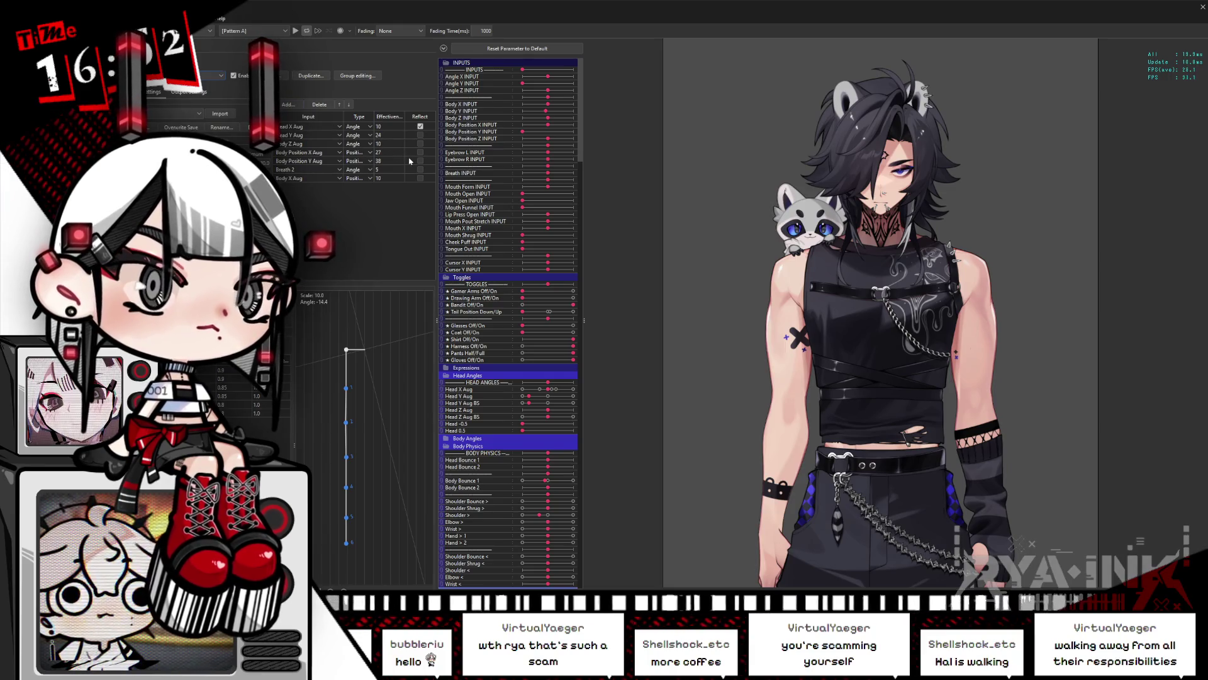
{"action": "left_click", "coordinate": [308, 135]}
{"action": "left_click", "coordinate": [325, 106]}
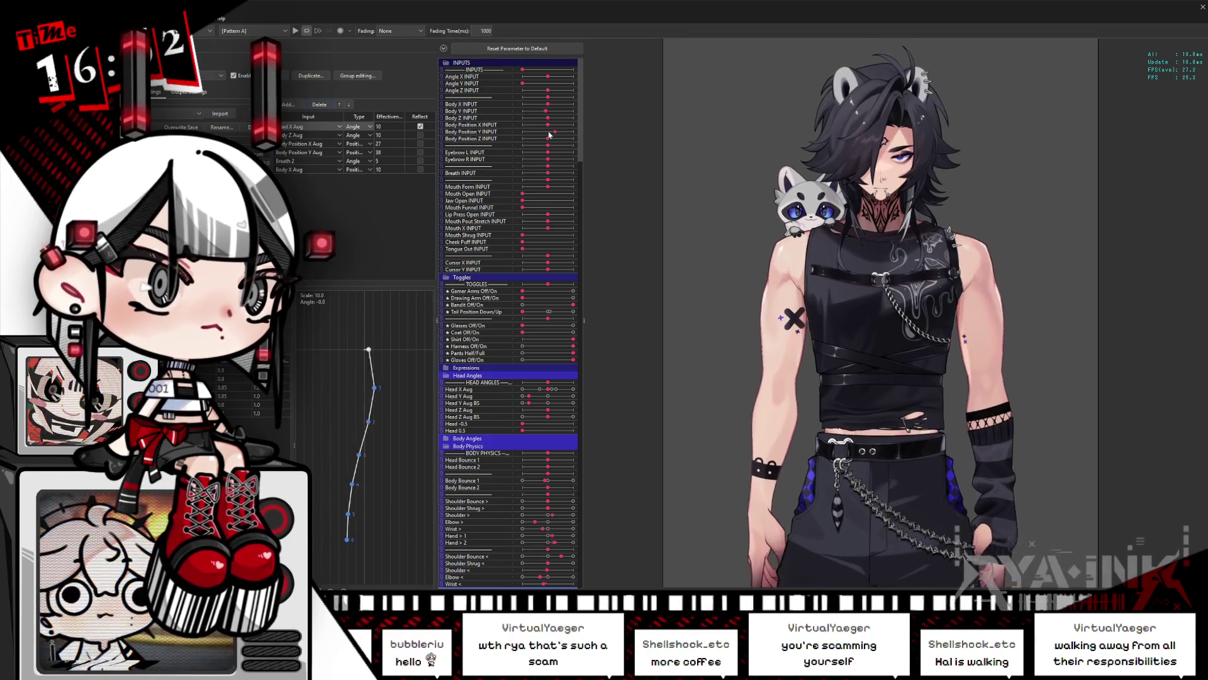
{"action": "mouse_move", "coordinate": [522, 83]}
{"action": "left_mouse_down"}
{"action": "mouse_move", "coordinate": [555, 84]}
{"action": "mouse_move", "coordinate": [522, 112]}
{"action": "mouse_move", "coordinate": [579, 111]}
{"action": "left_mouse_up"}
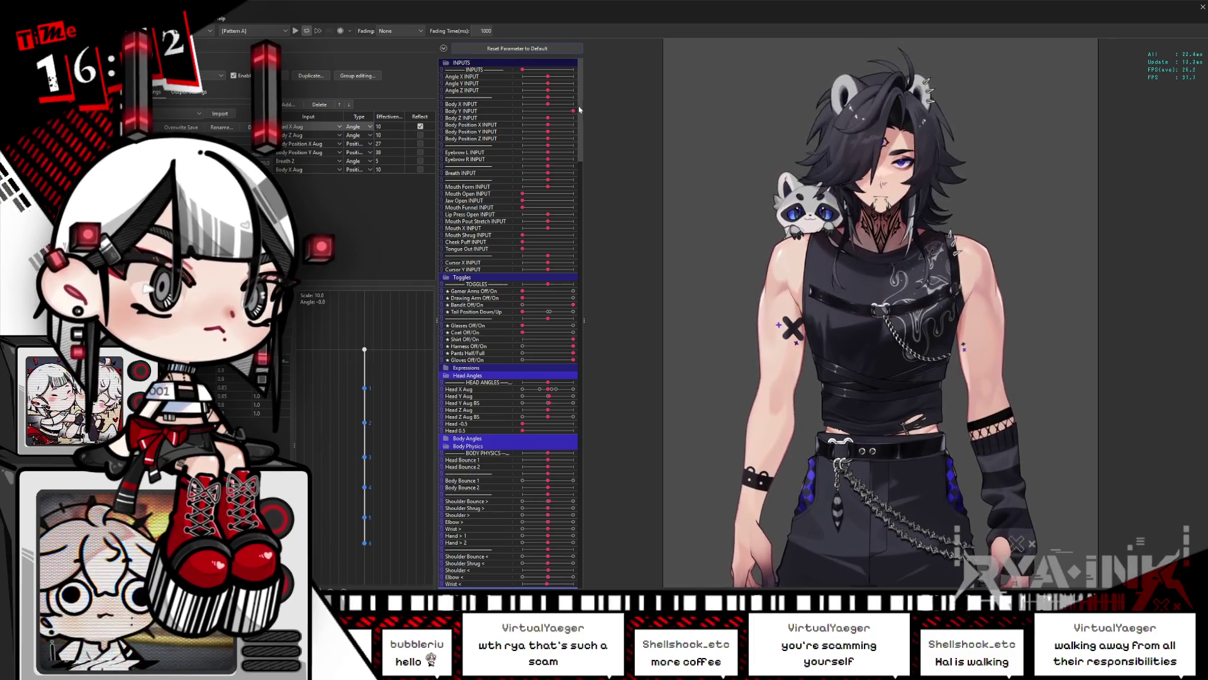
{"action": "left_click", "coordinate": [375, 134]}
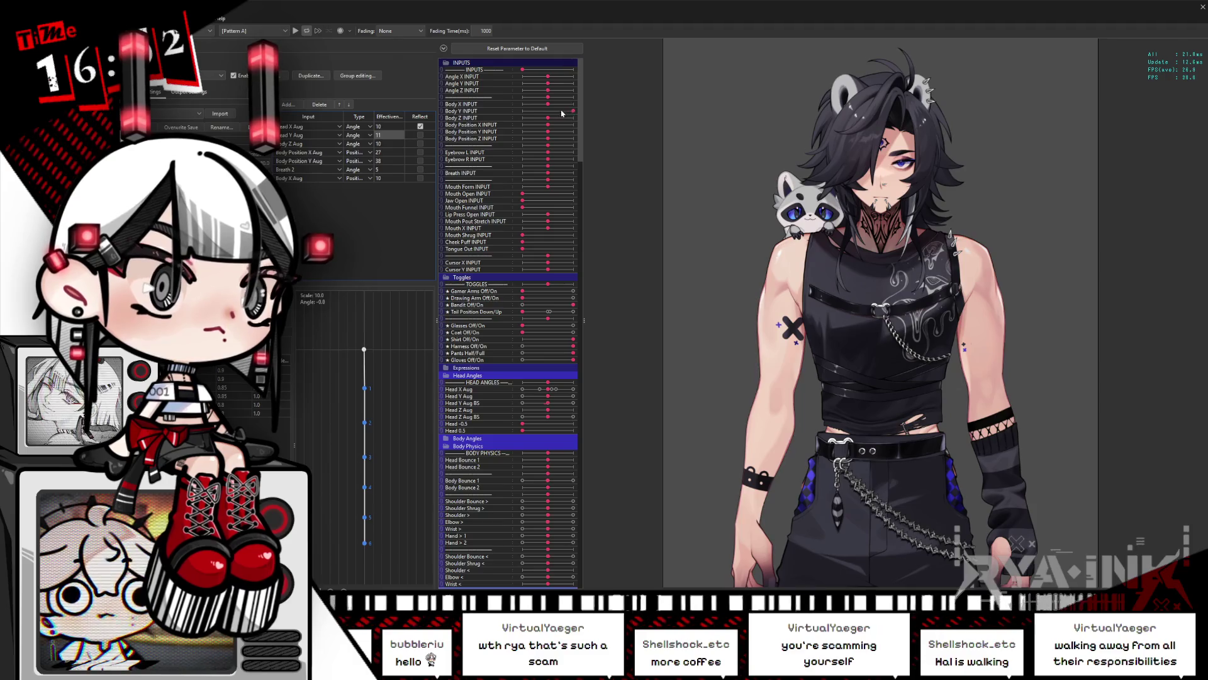
{"action": "left_click", "coordinate": [540, 50]}
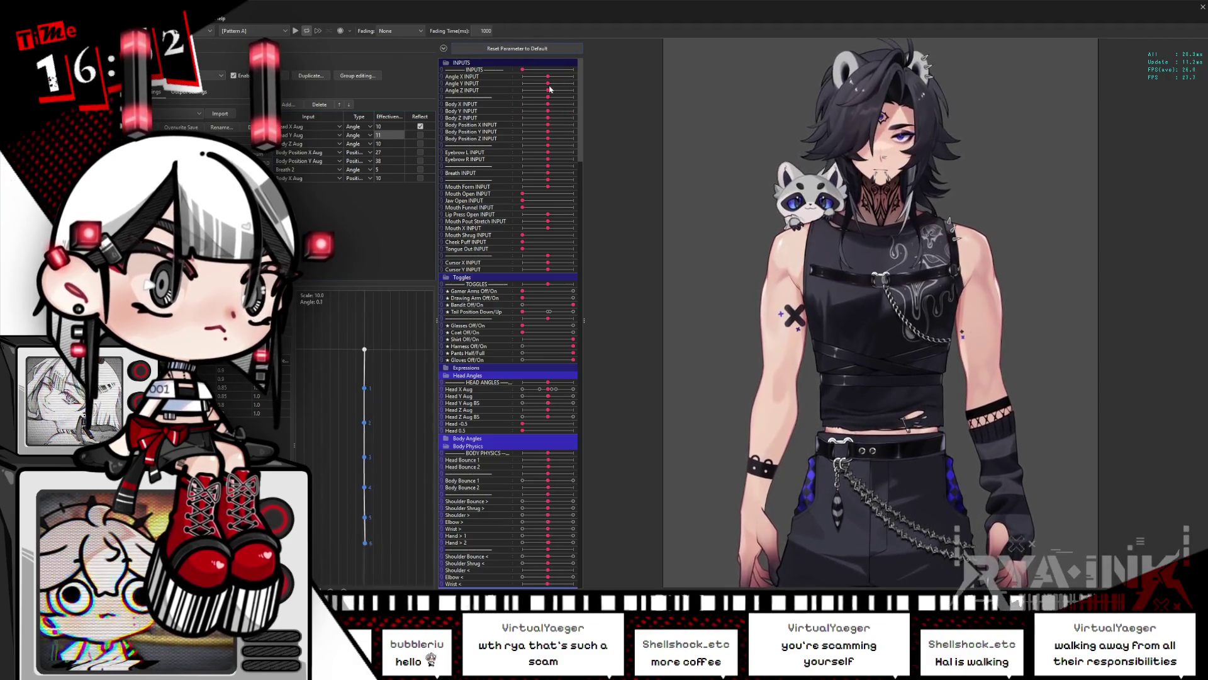
Reverse the Head Y Aug input and swing Angle Y between its extremes to test
{"action": "left_click_drag", "start_coordinate": [533, 85], "coordinate": [581, 87]}
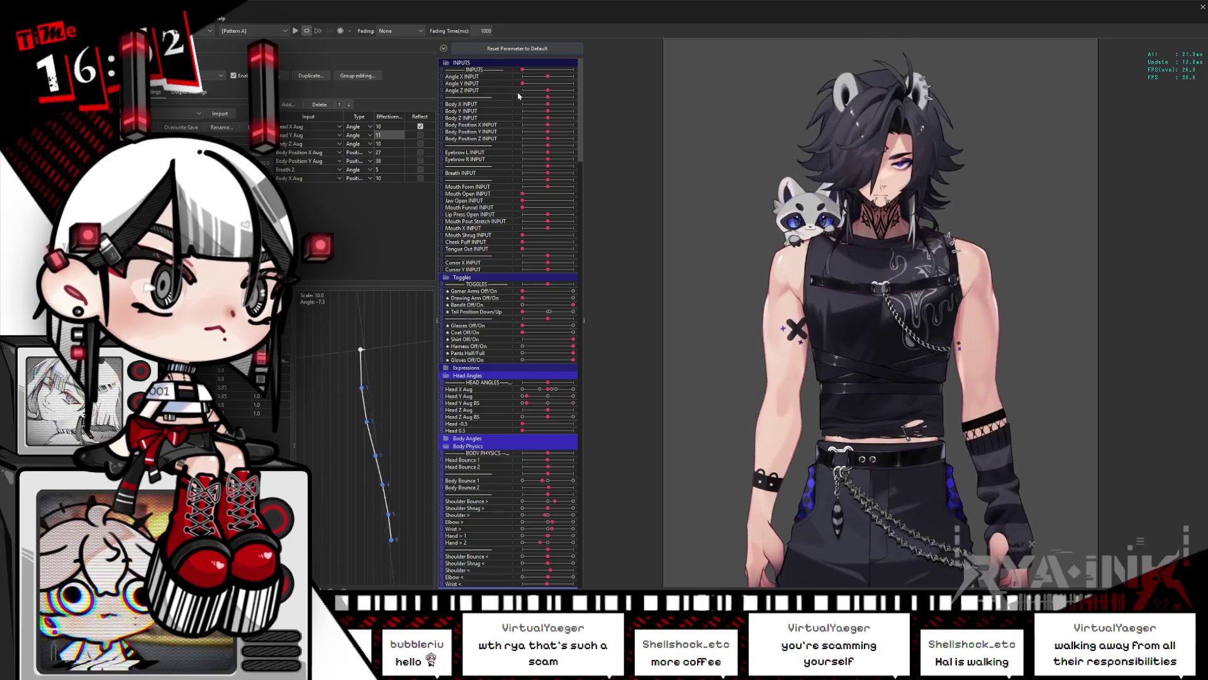
{"action": "left_click", "coordinate": [421, 135]}
{"action": "left_click_drag", "start_coordinate": [572, 89], "coordinate": [520, 92]}
{"action": "type", "text": "8"}
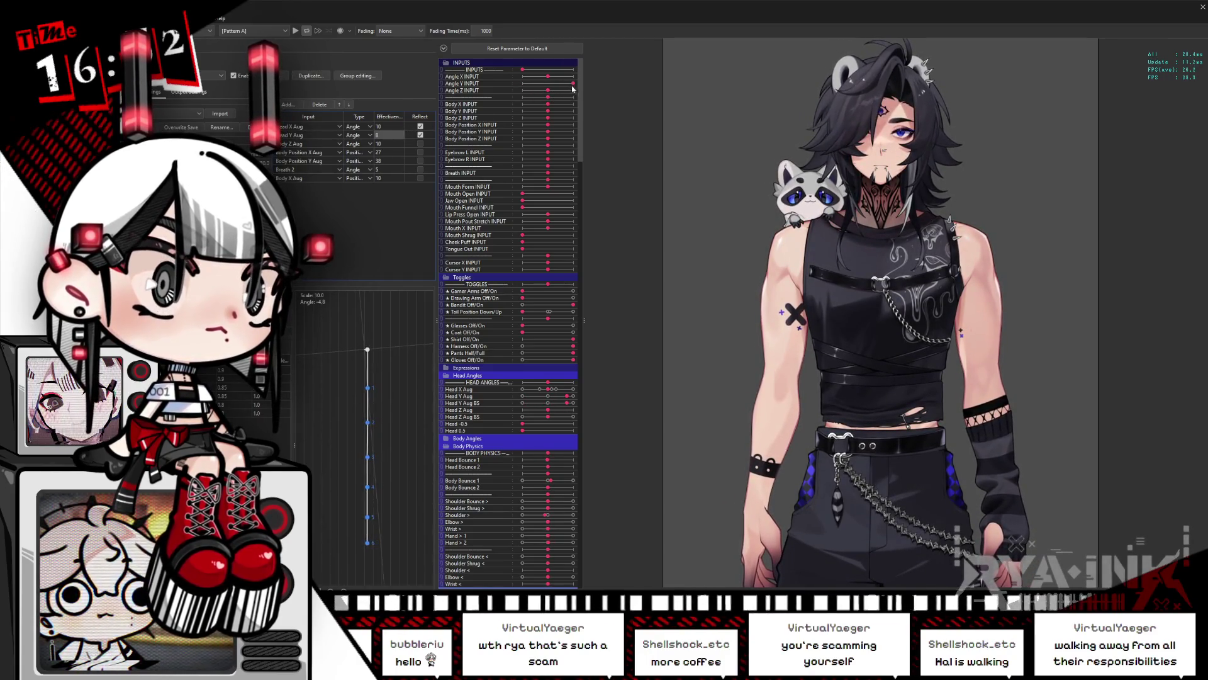
{"action": "left_click_drag", "start_coordinate": [527, 95], "coordinate": [576, 92]}
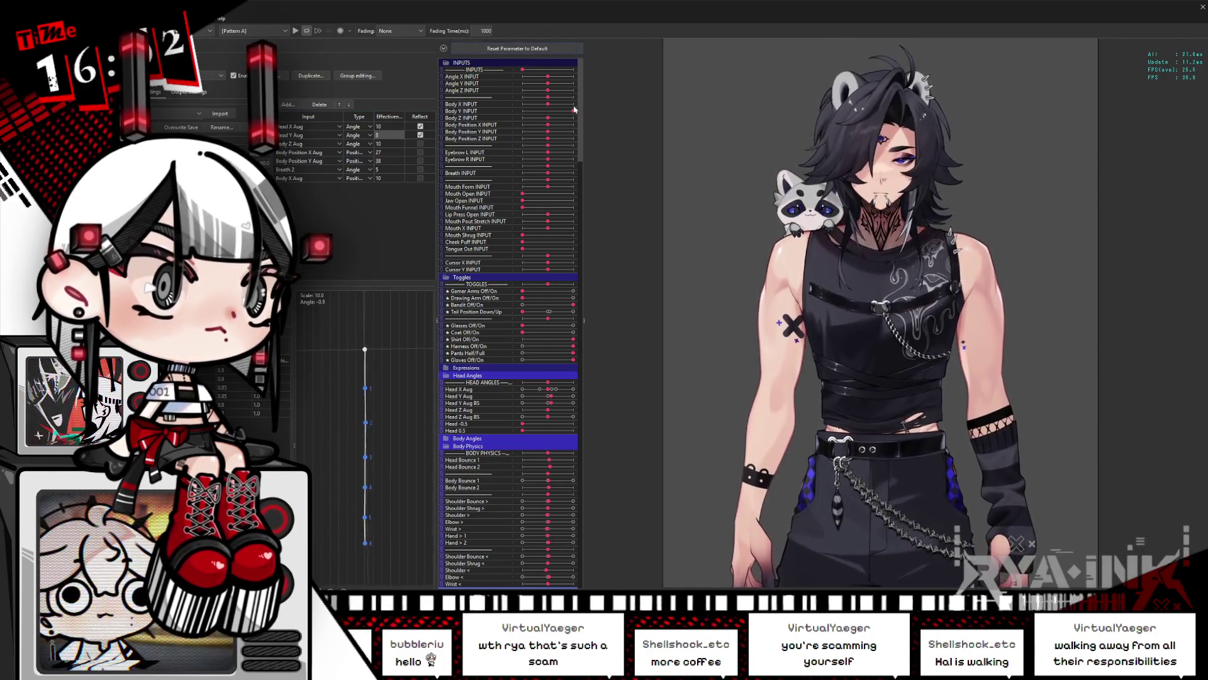
Test Body Y at maximum and Body Position Y at minimum, then close the Viewer
{"action": "left_click_drag", "start_coordinate": [531, 116], "coordinate": [580, 111]}
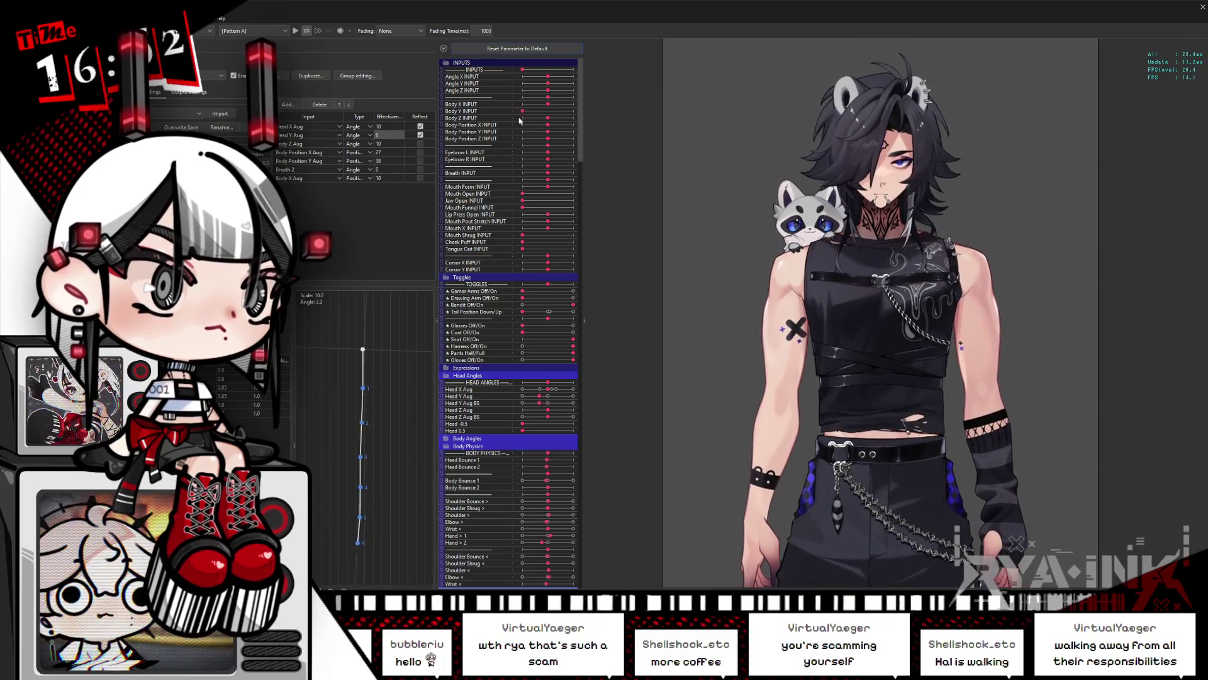
{"action": "left_click_drag", "start_coordinate": [548, 131], "coordinate": [523, 132]}
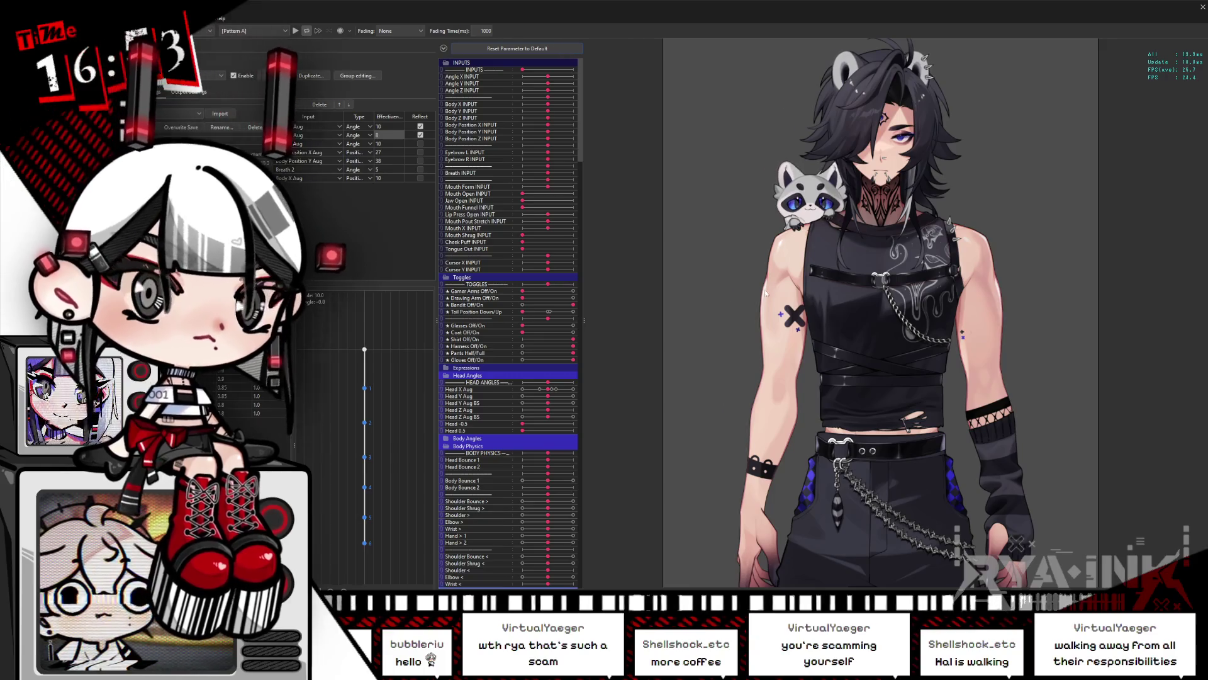
{"action": "left_click", "coordinate": [1202, 7]}
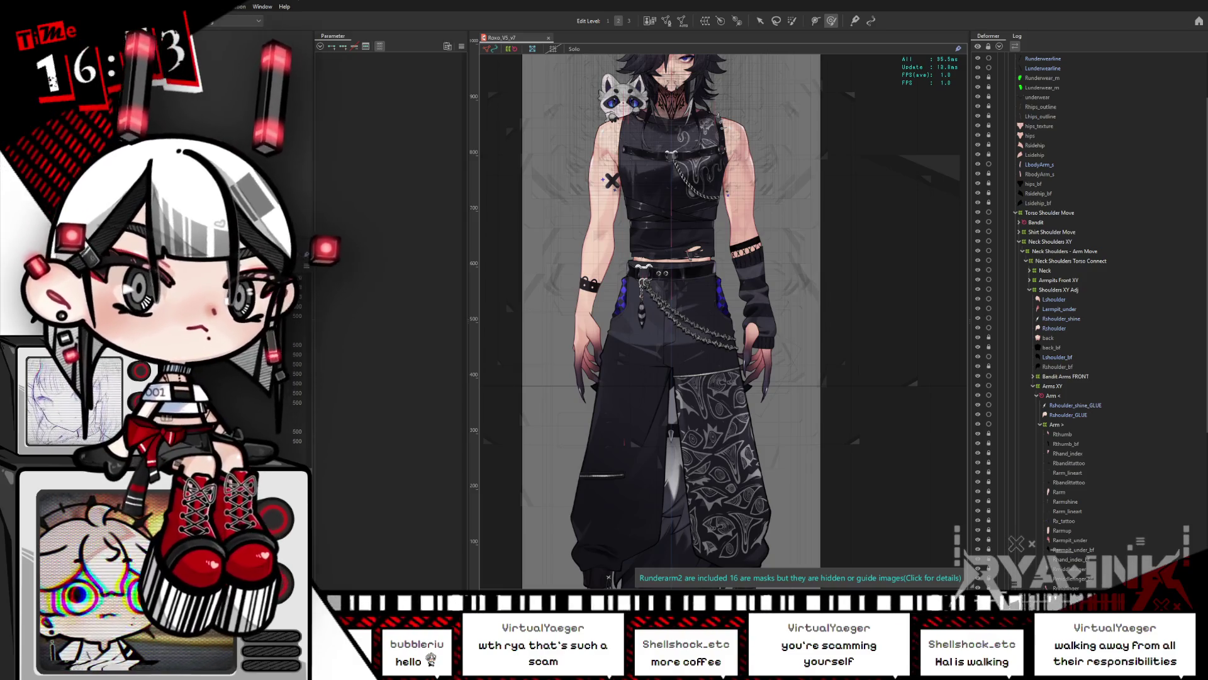
Show the parameter sliders, set Body Z Aug BS to 1.0, and test then zero body position X/Y
{"action": "left_click", "coordinate": [380, 46]}
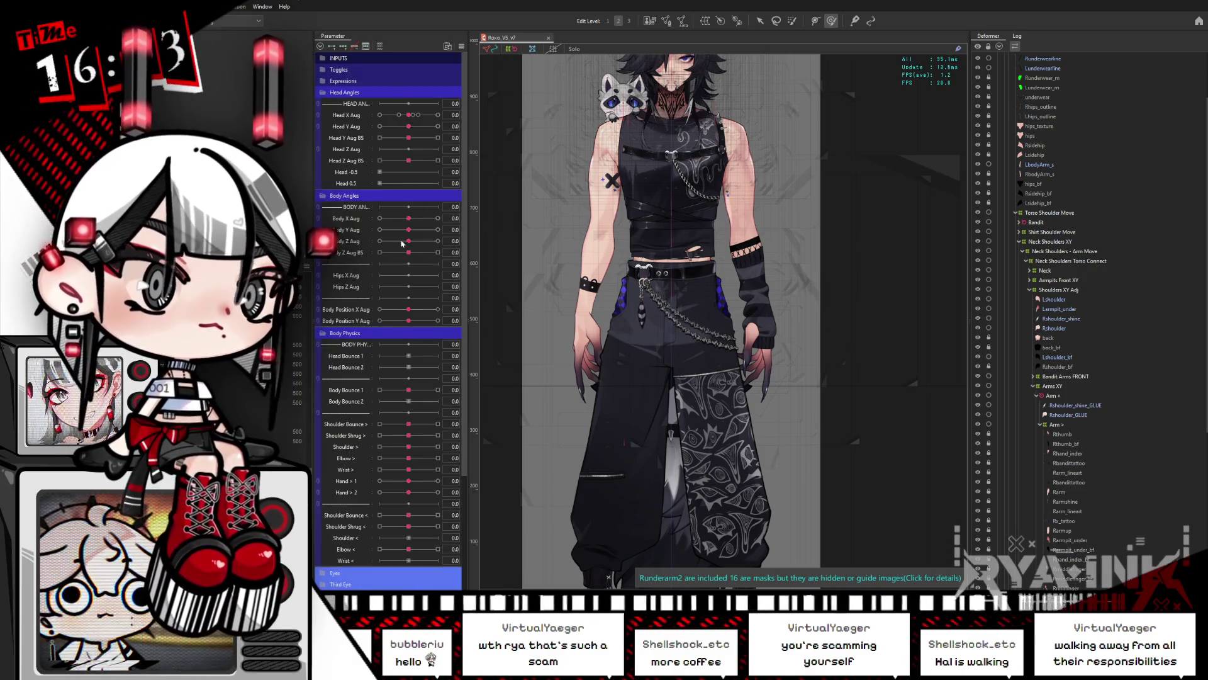
{"action": "left_click_drag", "start_coordinate": [408, 253], "coordinate": [461, 247]}
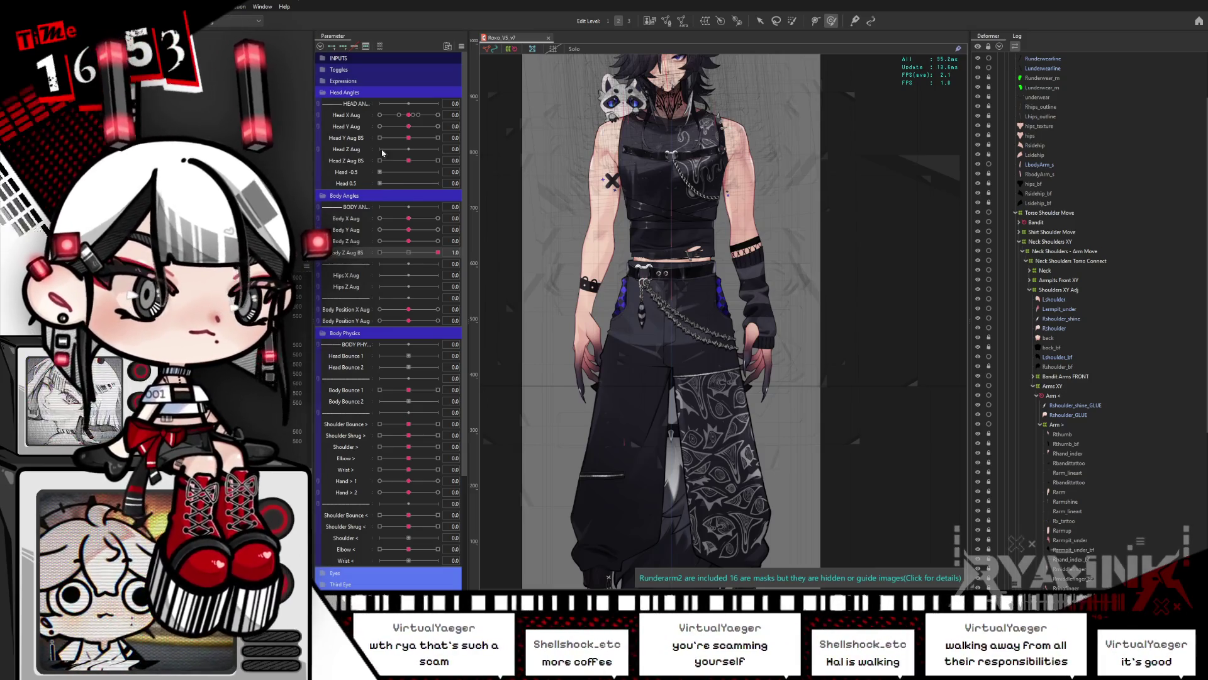
{"action": "mouse_move", "coordinate": [409, 309]}
{"action": "left_mouse_down"}
{"action": "mouse_move", "coordinate": [433, 311]}
{"action": "mouse_move", "coordinate": [431, 333]}
{"action": "mouse_move", "coordinate": [410, 316]}
{"action": "left_mouse_up"}
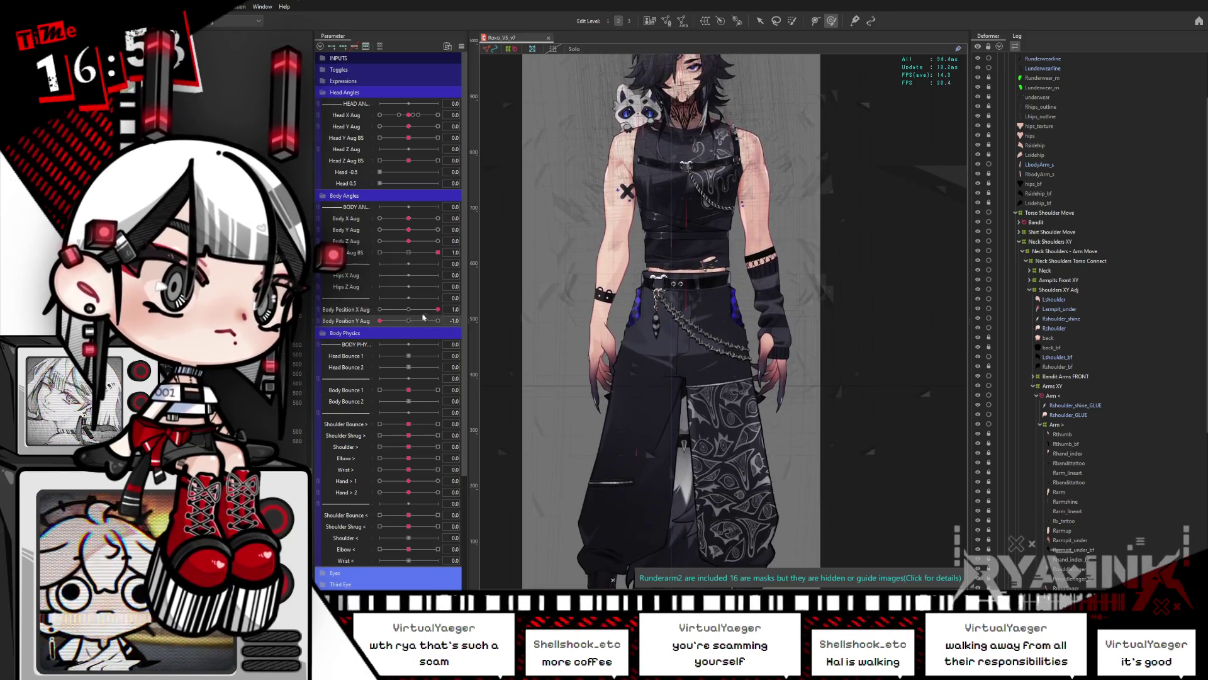
{"action": "left_click_drag", "start_coordinate": [410, 316], "coordinate": [412, 323]}
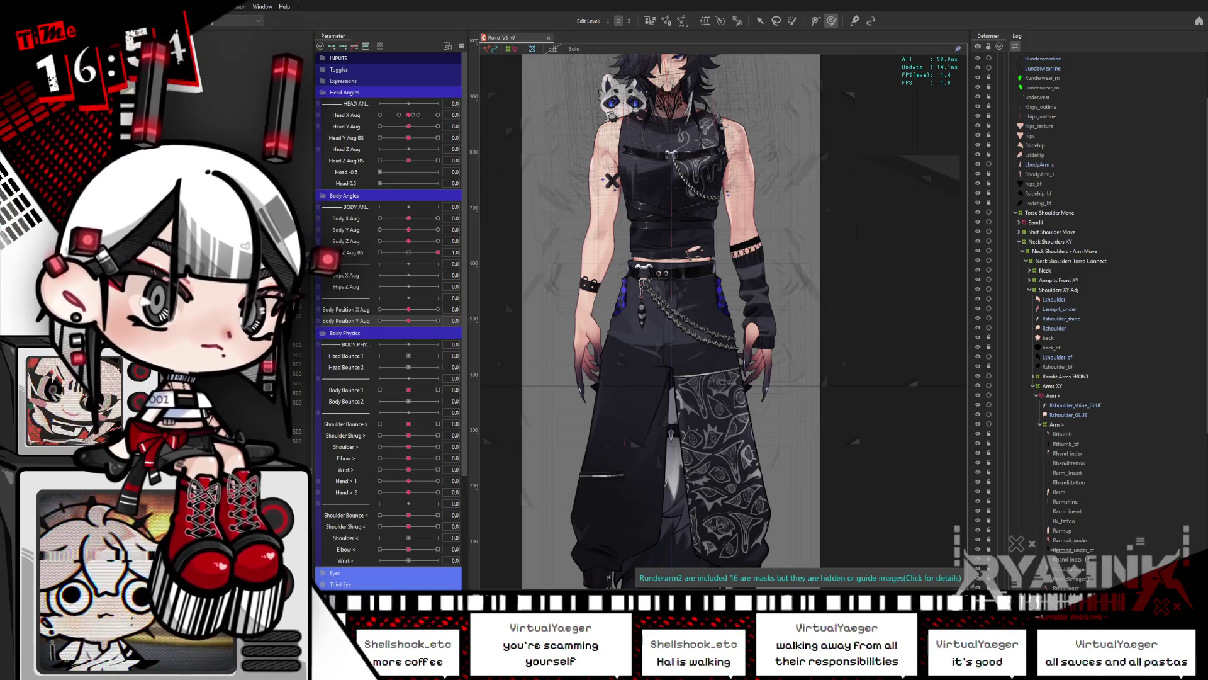
Tilt the torso with Body Z Aug at -1.0 and expand the Arm > deformer
{"action": "mouse_move", "coordinate": [409, 241]}
{"action": "left_mouse_down"}
{"action": "mouse_move", "coordinate": [375, 244]}
{"action": "mouse_move", "coordinate": [437, 243]}
{"action": "left_mouse_up"}
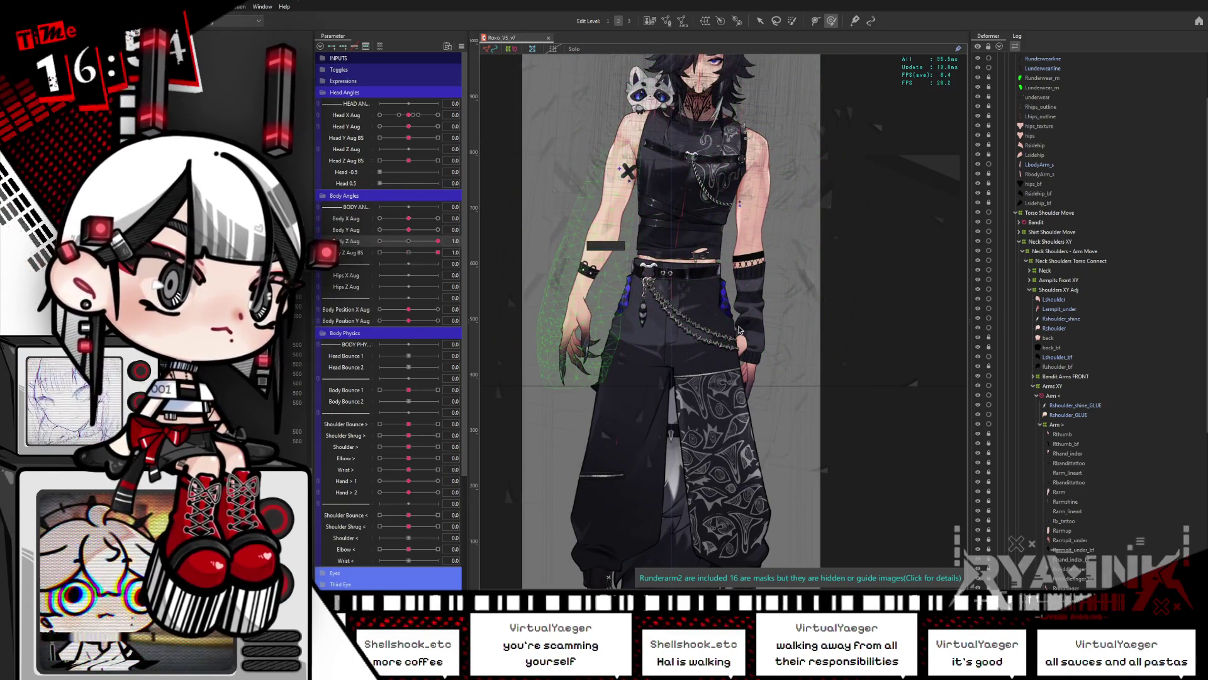
{"action": "left_click_drag", "start_coordinate": [777, 148], "coordinate": [831, 159]}
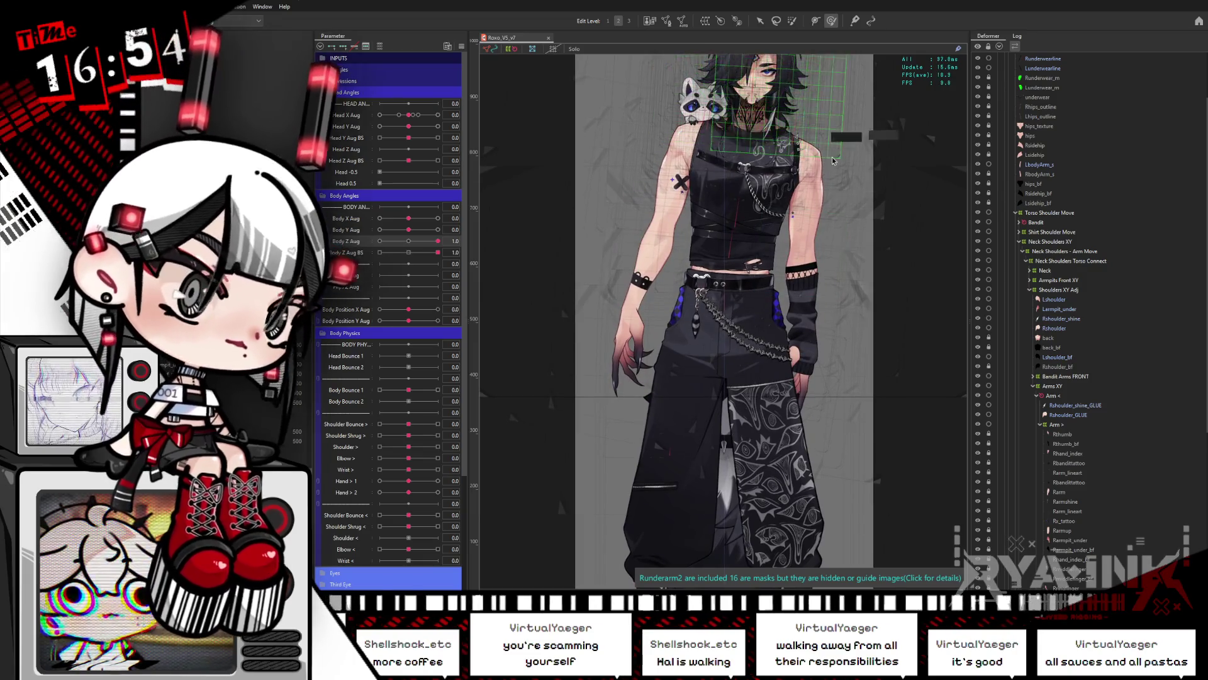
{"action": "left_click", "coordinate": [1037, 395]}
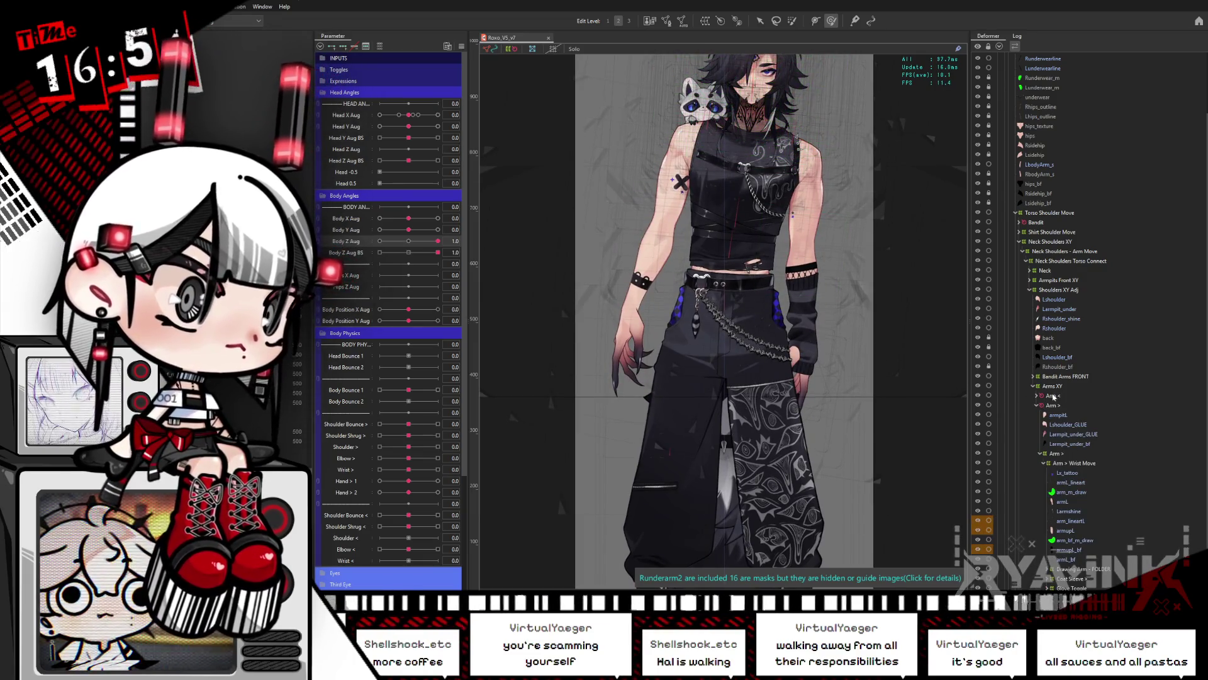
Select both Arm deformers and test Body Z Aug BS at 0.0 and 1.0
{"action": "left_click", "coordinate": [1054, 396]}
{"action": "left_click", "coordinate": [1036, 404]}
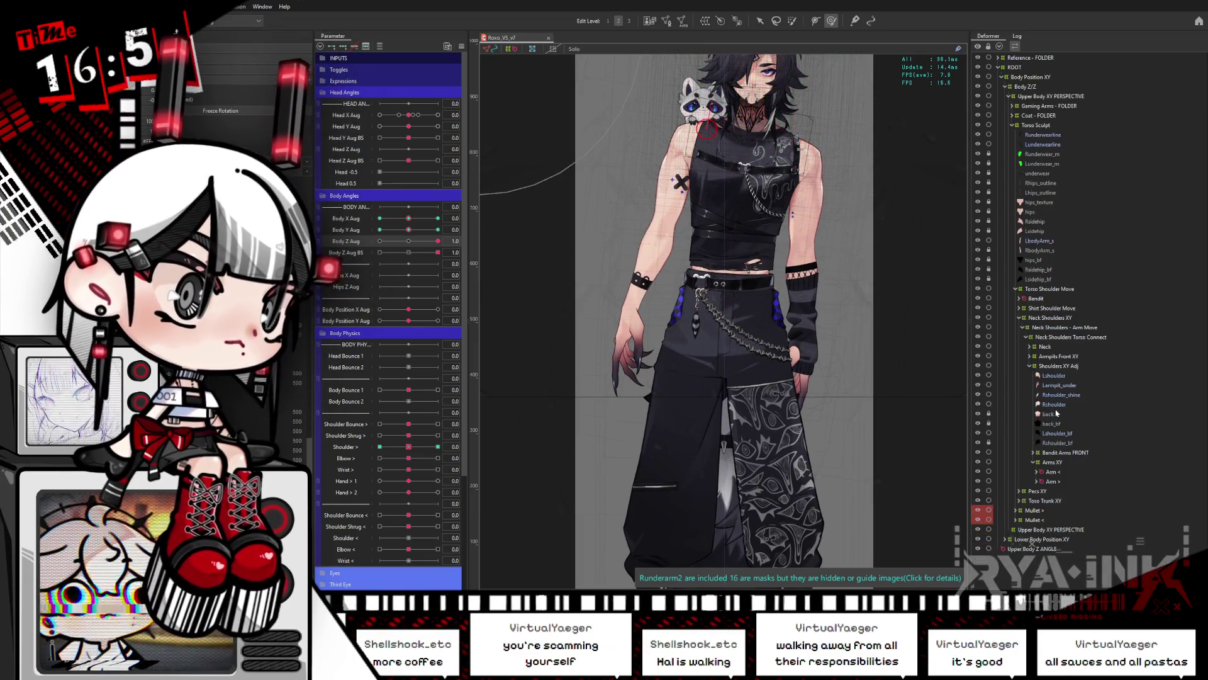
{"action": "left_click", "coordinate": [1052, 481], "text": "ctrl"}
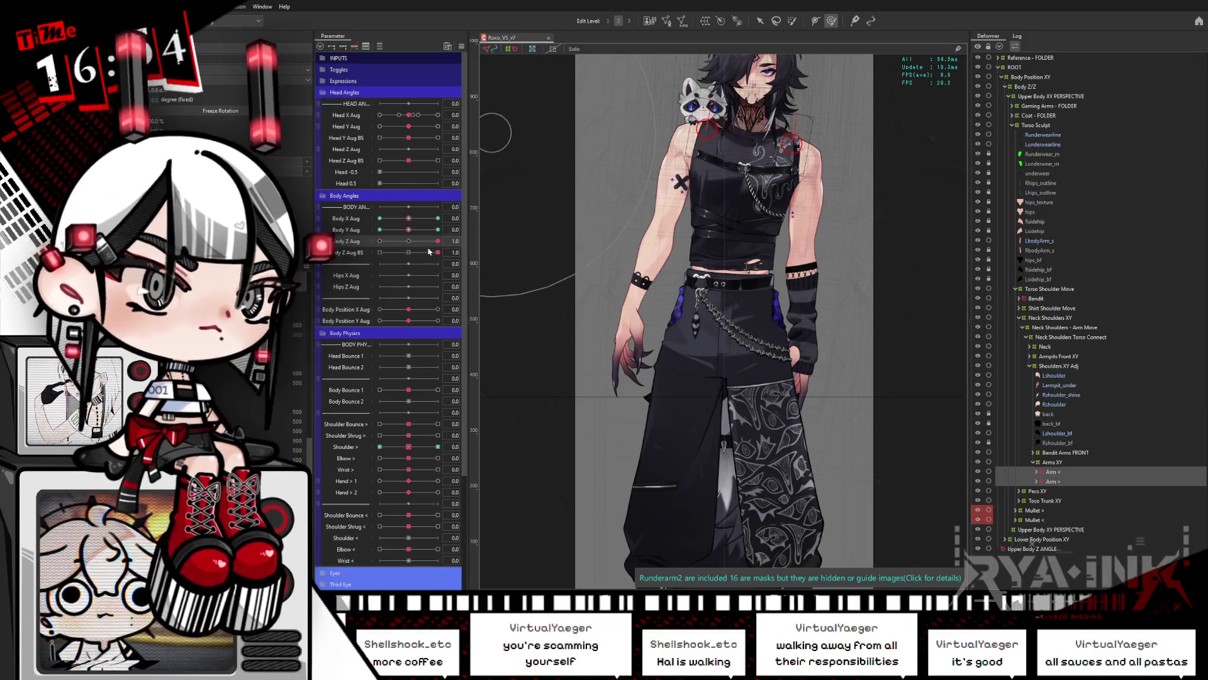
{"action": "left_click_drag", "start_coordinate": [415, 255], "coordinate": [440, 253]}
{"action": "left_click", "coordinate": [760, 21]}
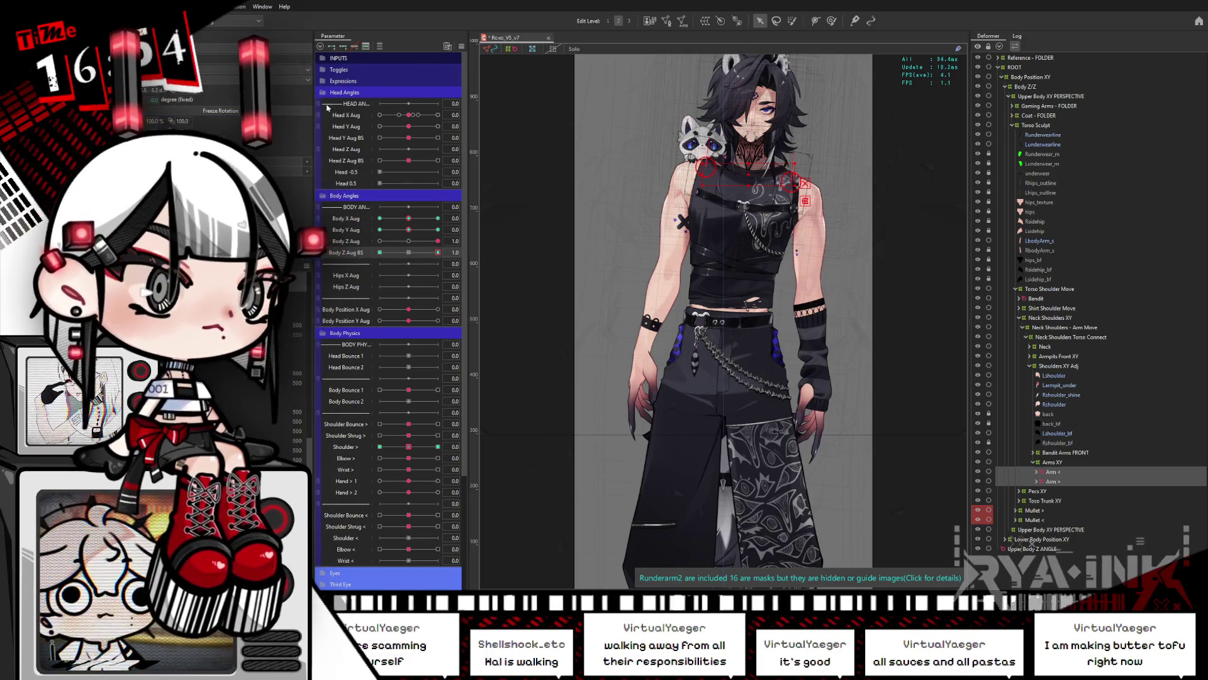
Sweep Body Z Aug BS from -1.0 to 1.0 on each arm deformer, then open the physics preview
{"action": "left_click", "coordinate": [1051, 471]}
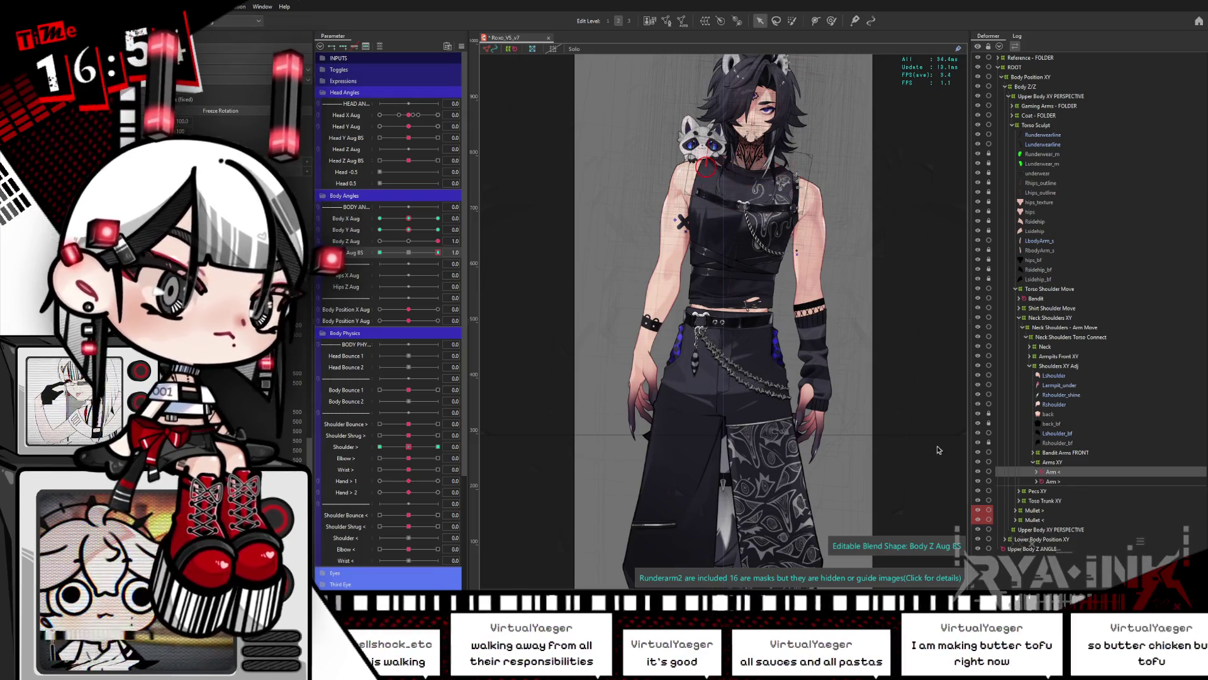
{"action": "left_click", "coordinate": [380, 253]}
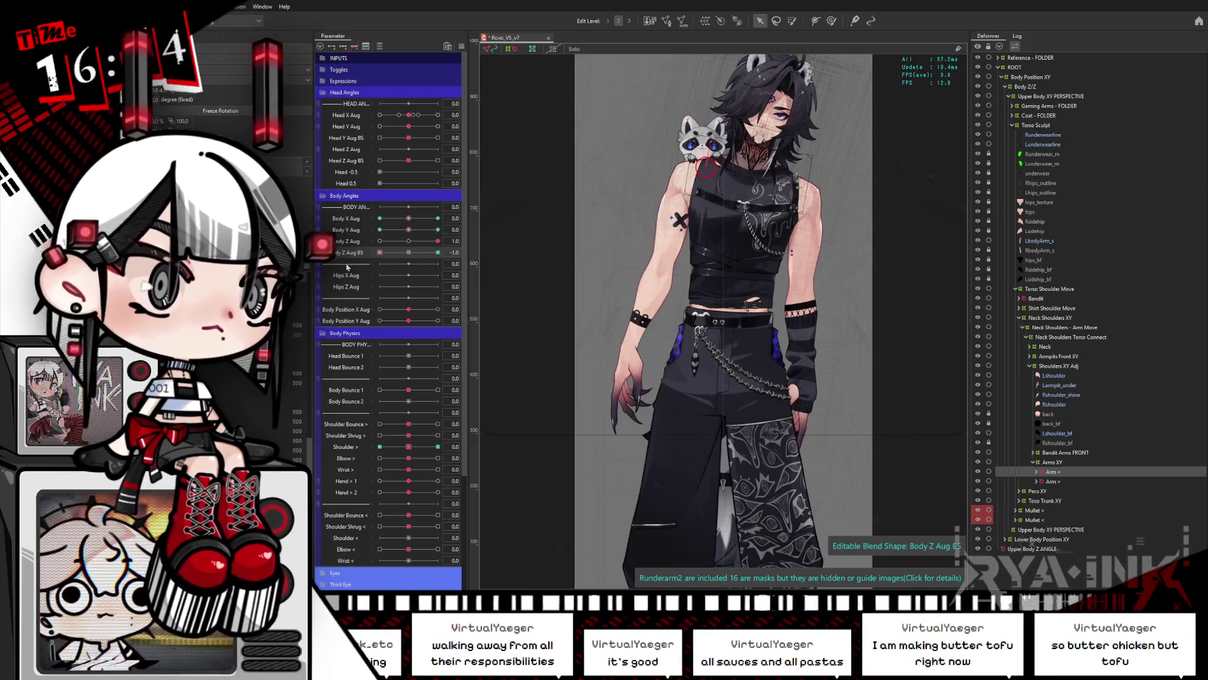
{"action": "left_click", "coordinate": [1070, 481]}
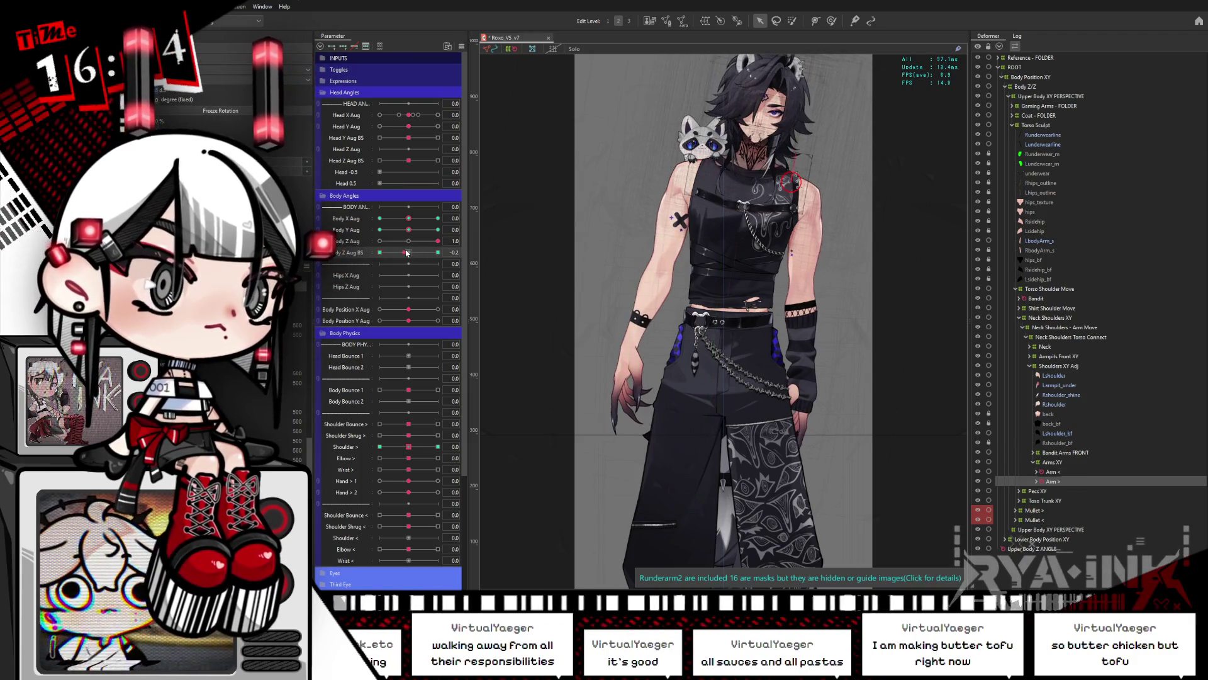
{"action": "left_click", "coordinate": [409, 253]}
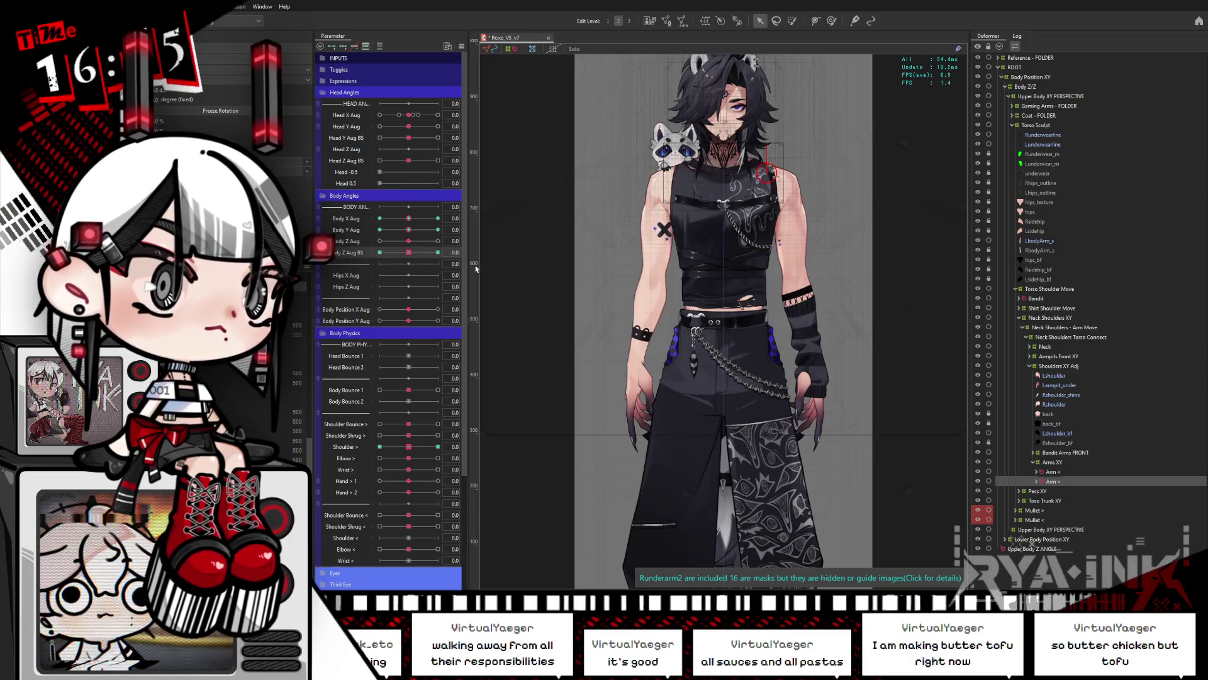
{"action": "left_click", "coordinate": [1069, 472], "text": "ctrl"}
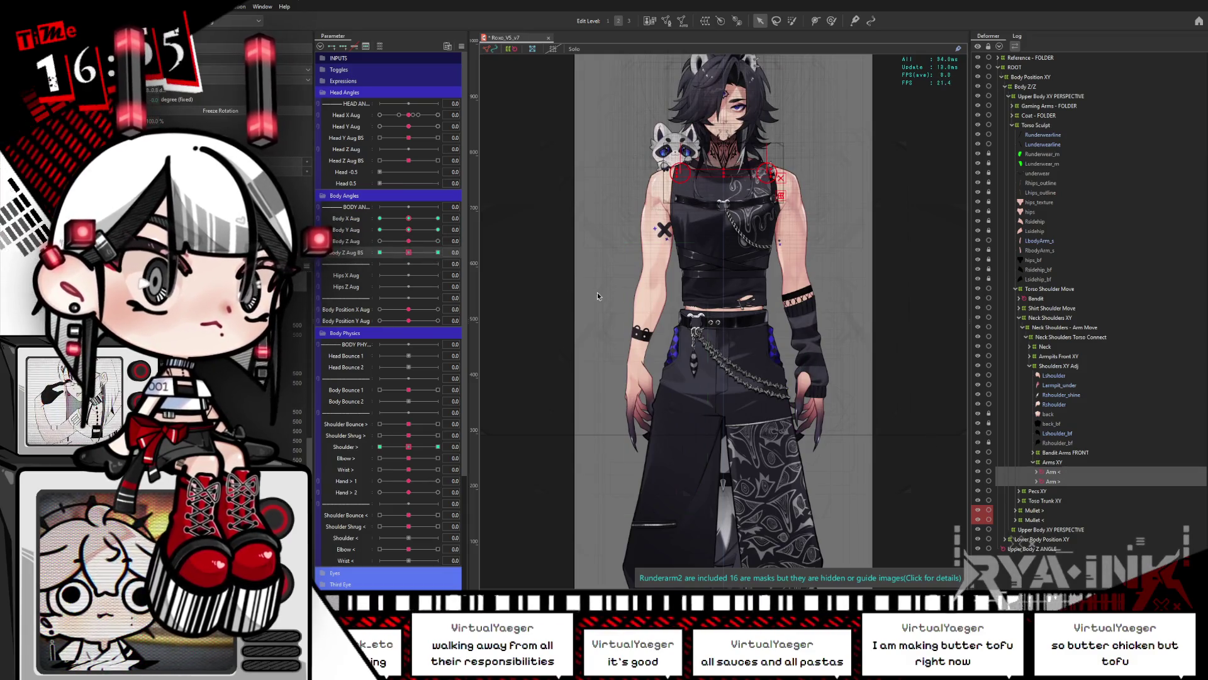
{"action": "mouse_move", "coordinate": [409, 253]}
{"action": "left_mouse_down"}
{"action": "mouse_move", "coordinate": [453, 250]}
{"action": "mouse_move", "coordinate": [356, 251]}
{"action": "left_mouse_up"}
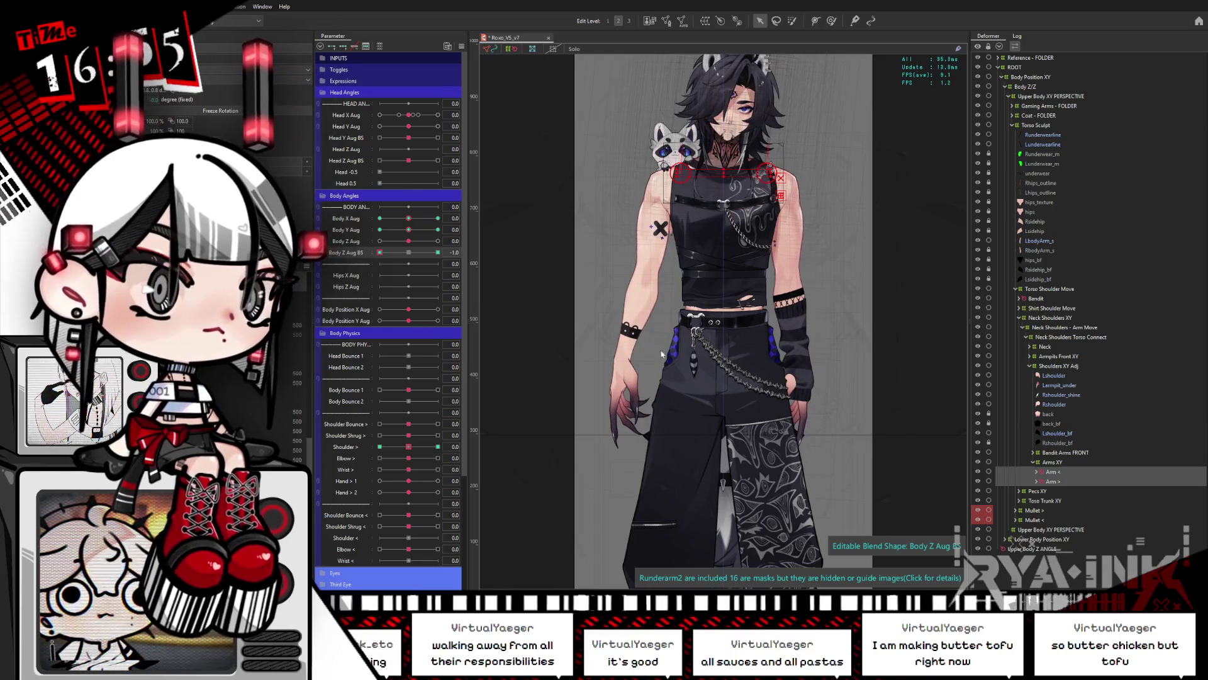
{"action": "left_click_drag", "start_coordinate": [380, 253], "coordinate": [450, 260]}
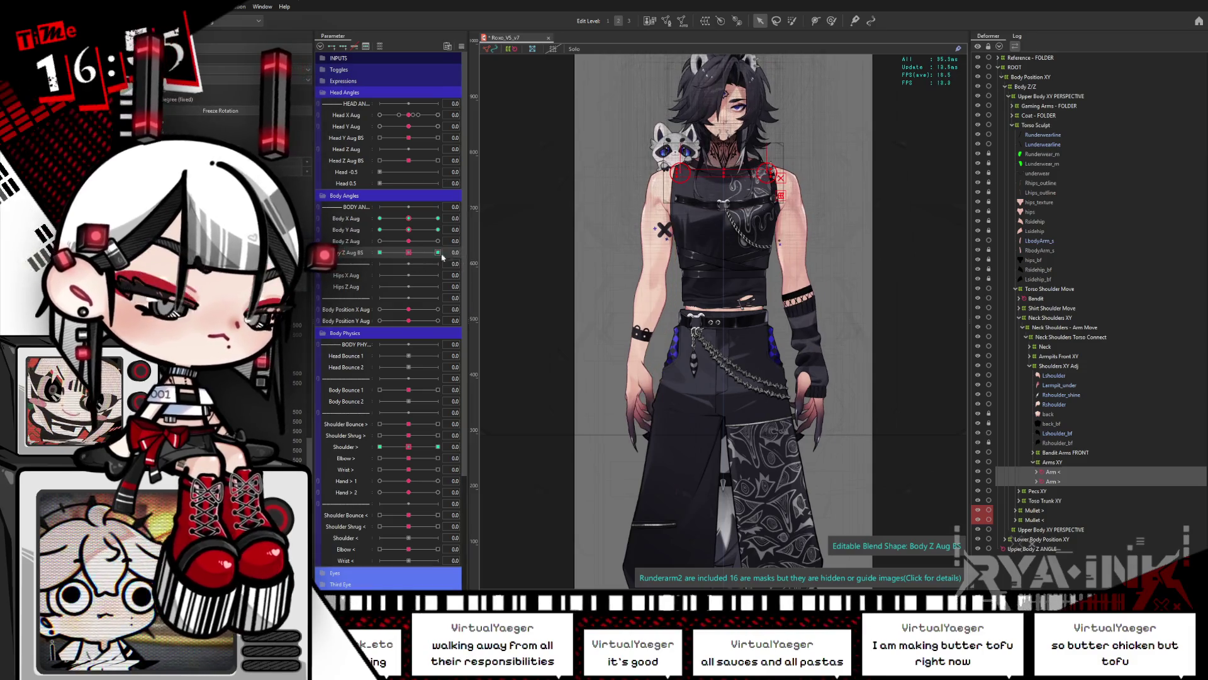
{"action": "key", "text": "alt+Tab"}
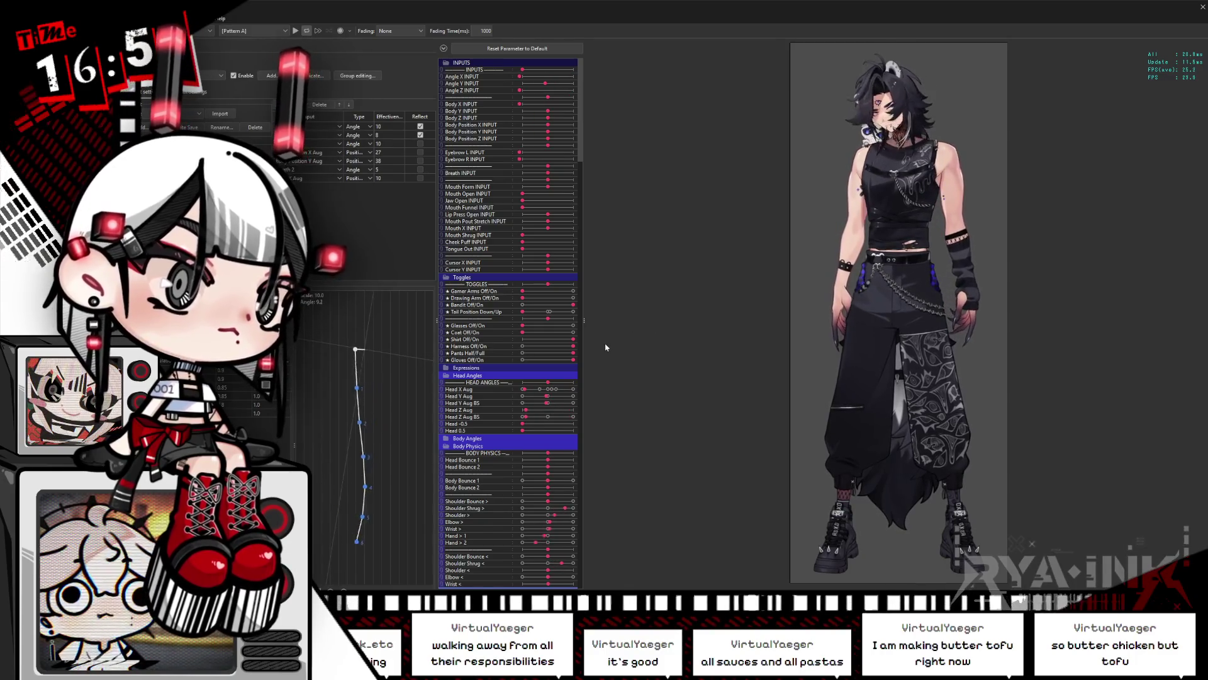
{"action": "scroll", "coordinate": [944, 283], "scroll_direction": "up", "scroll_amount": 3}
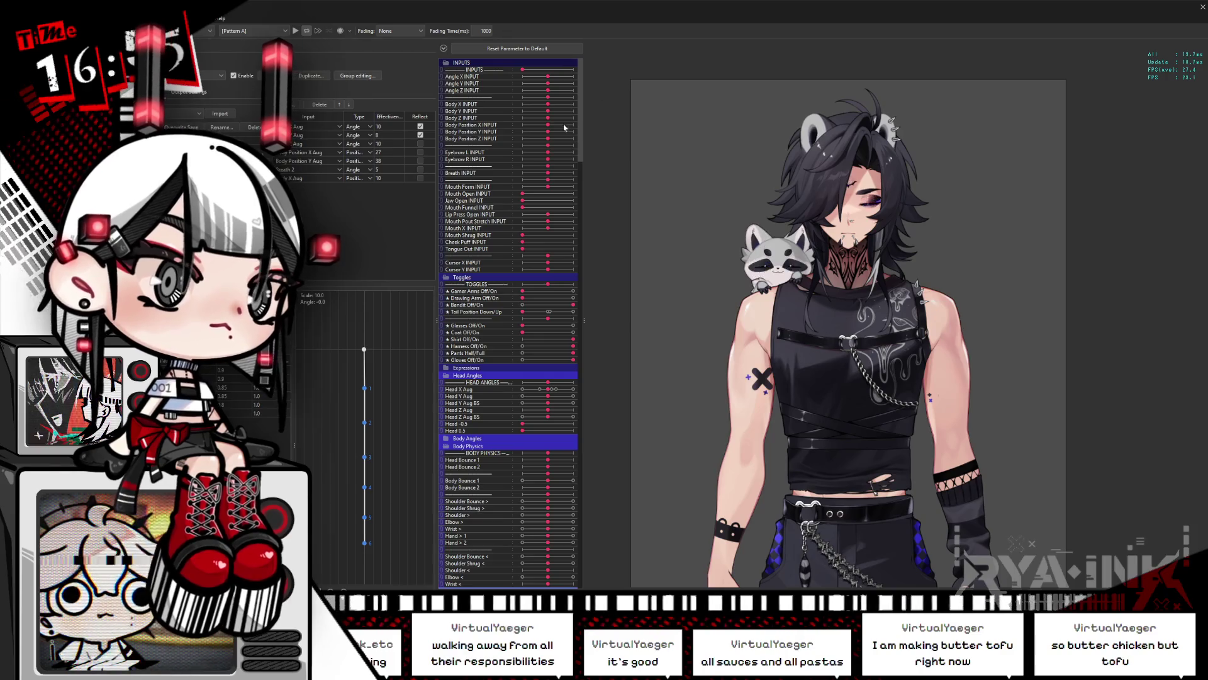
Lean the preview model fully with the Body Z input, then bring it back to centre
{"action": "left_click_drag", "start_coordinate": [548, 118], "coordinate": [582, 118]}
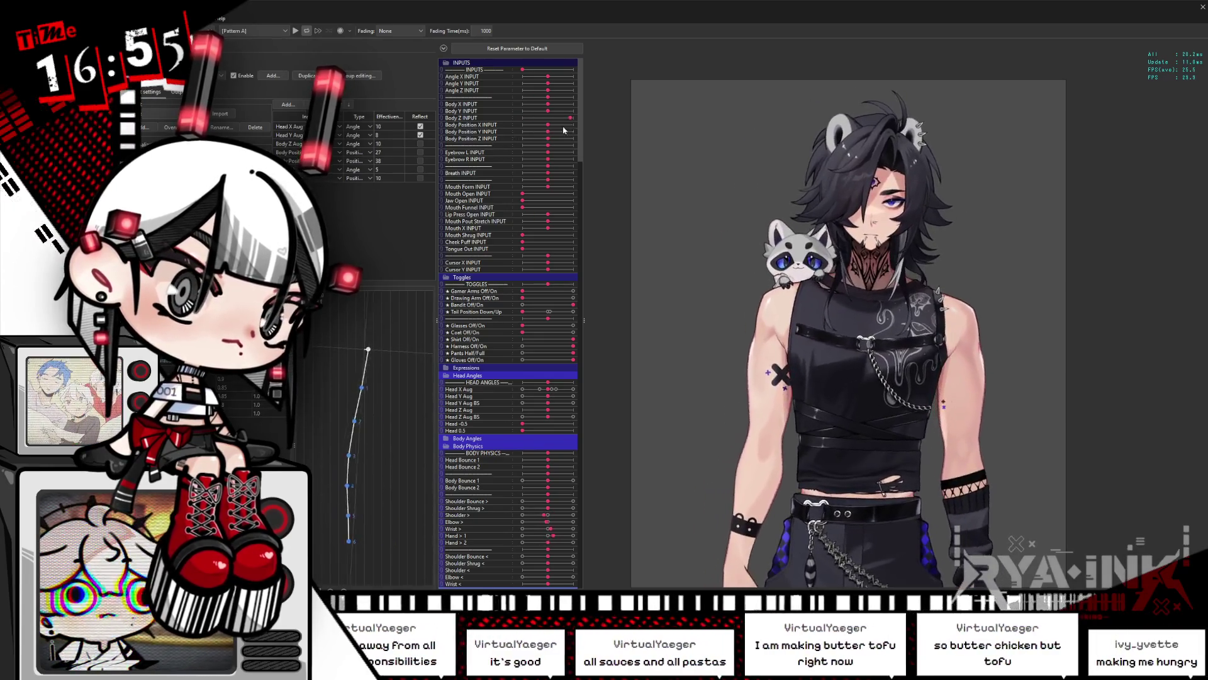
{"action": "scroll", "coordinate": [912, 232], "scroll_direction": "up", "scroll_amount": 2}
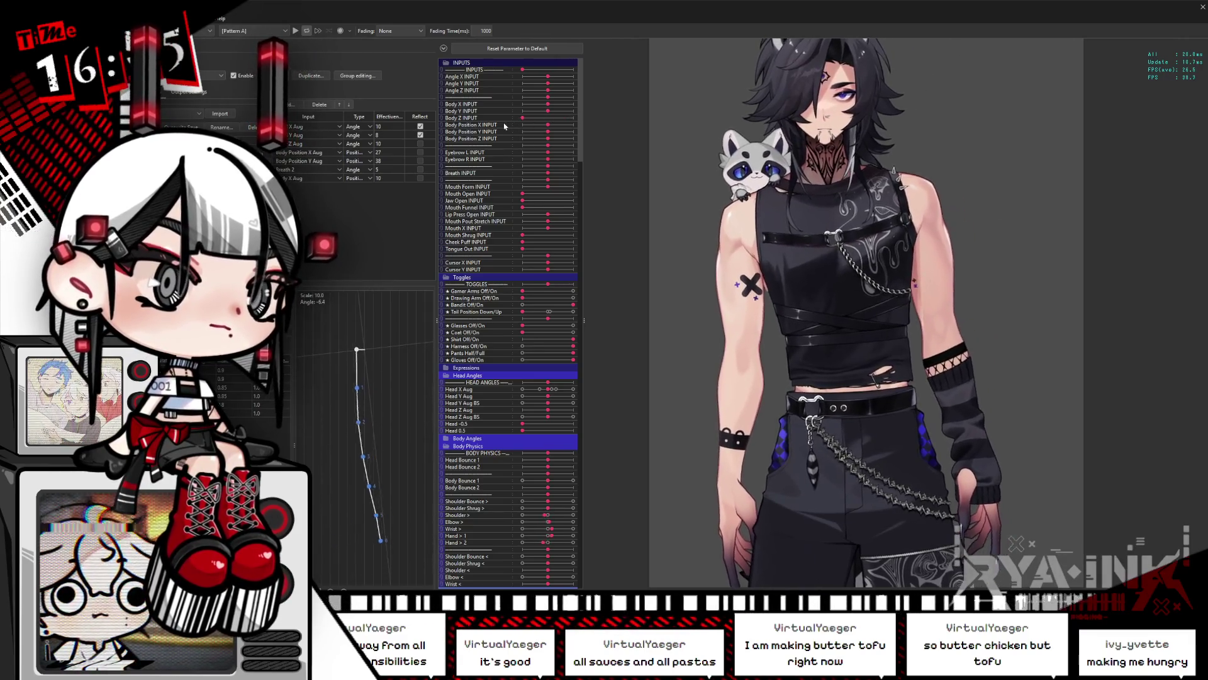
{"action": "left_click_drag", "start_coordinate": [522, 118], "coordinate": [546, 118]}
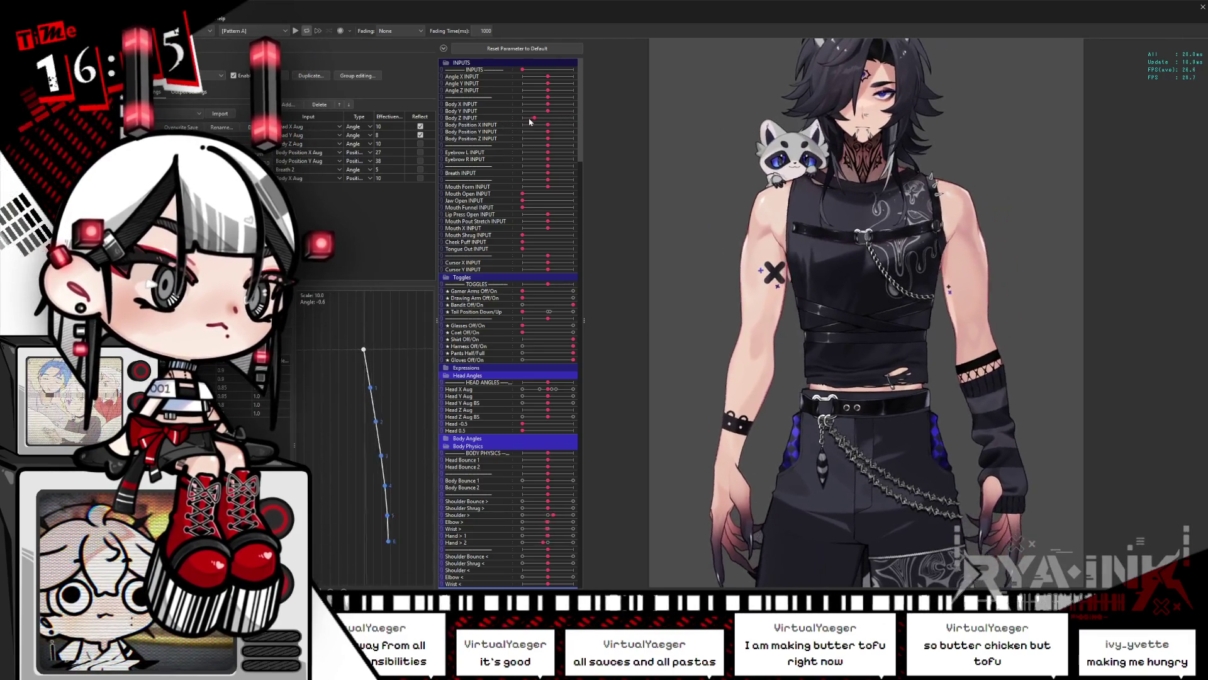
Test Shoulder >, Shoulder Shrug <, Shoulder Bounce <, Elbow < 0.7, Wrist < 0.4 and Wrist > 0.9
{"action": "key", "text": "Escape"}
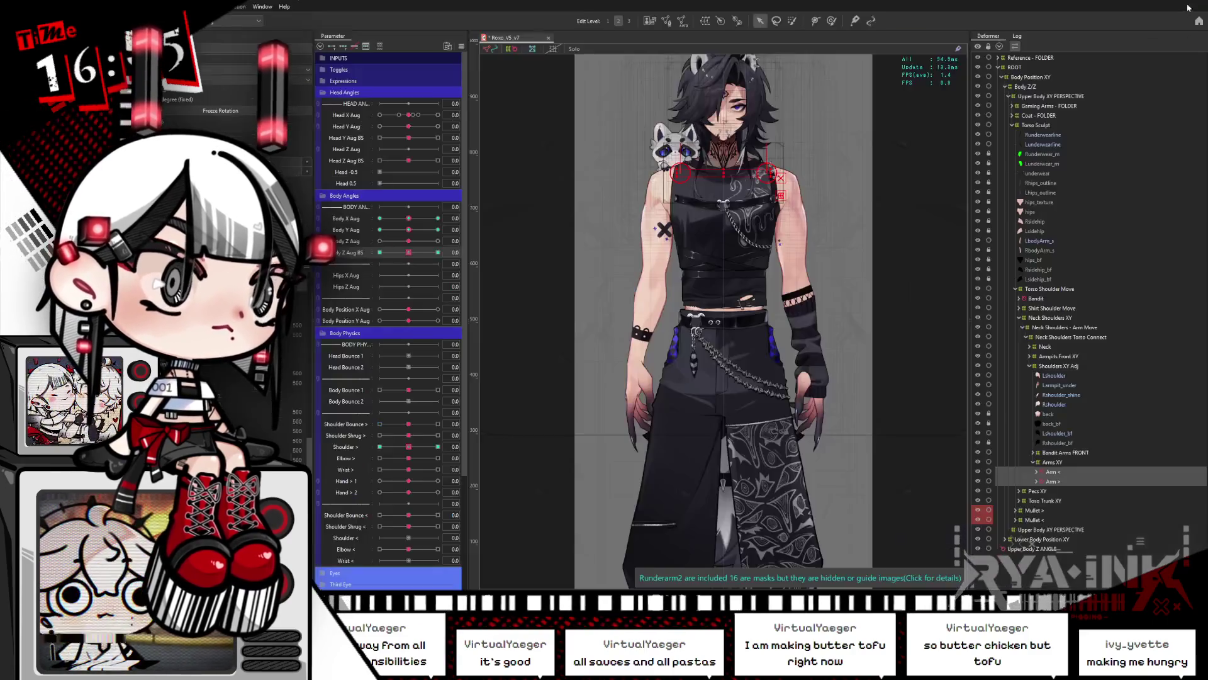
{"action": "left_click", "coordinate": [439, 447]}
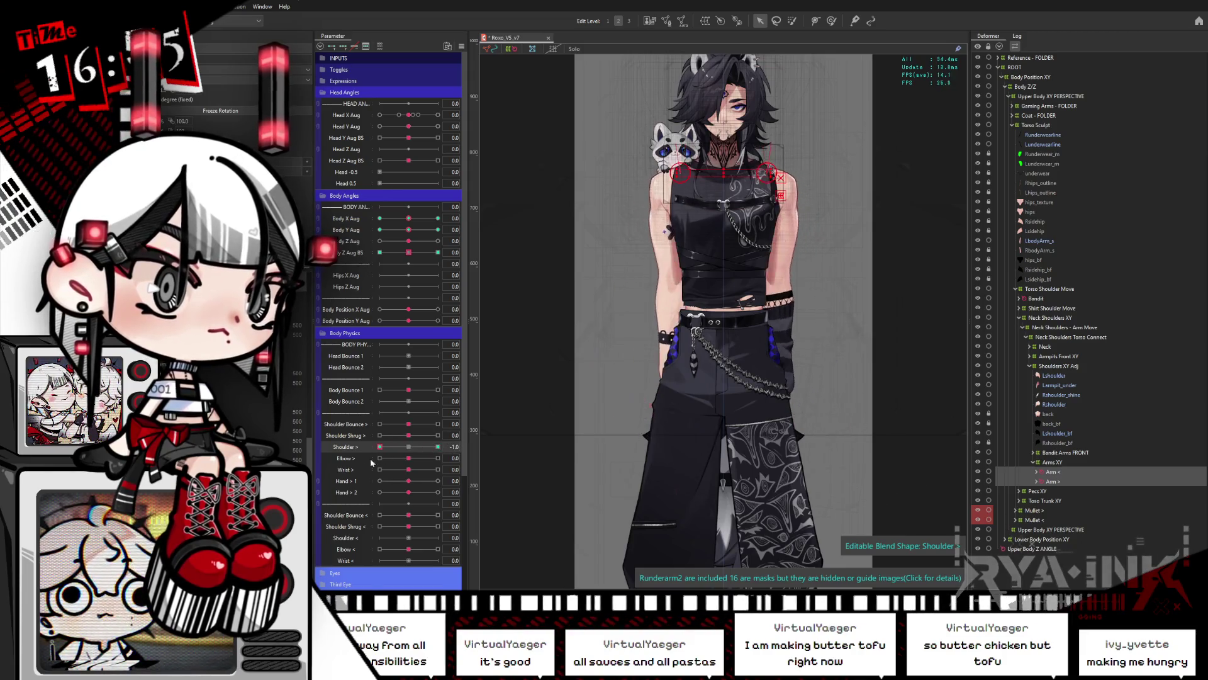
{"action": "left_click", "coordinate": [409, 446]}
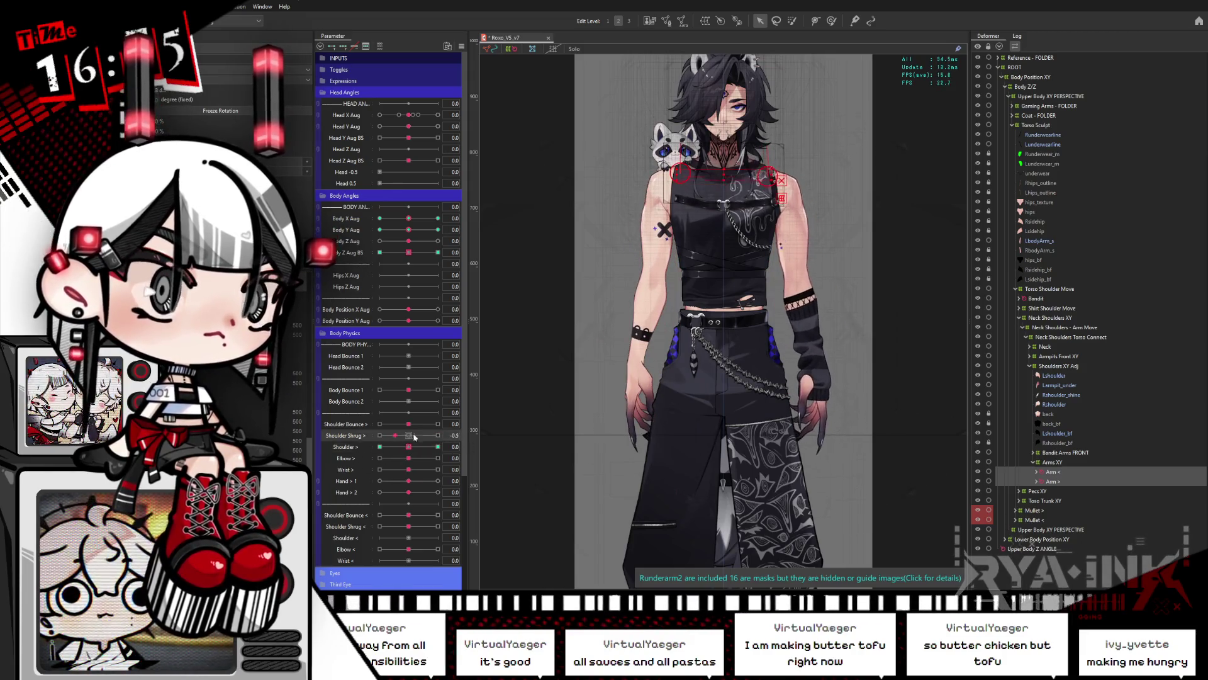
{"action": "left_click", "coordinate": [438, 526]}
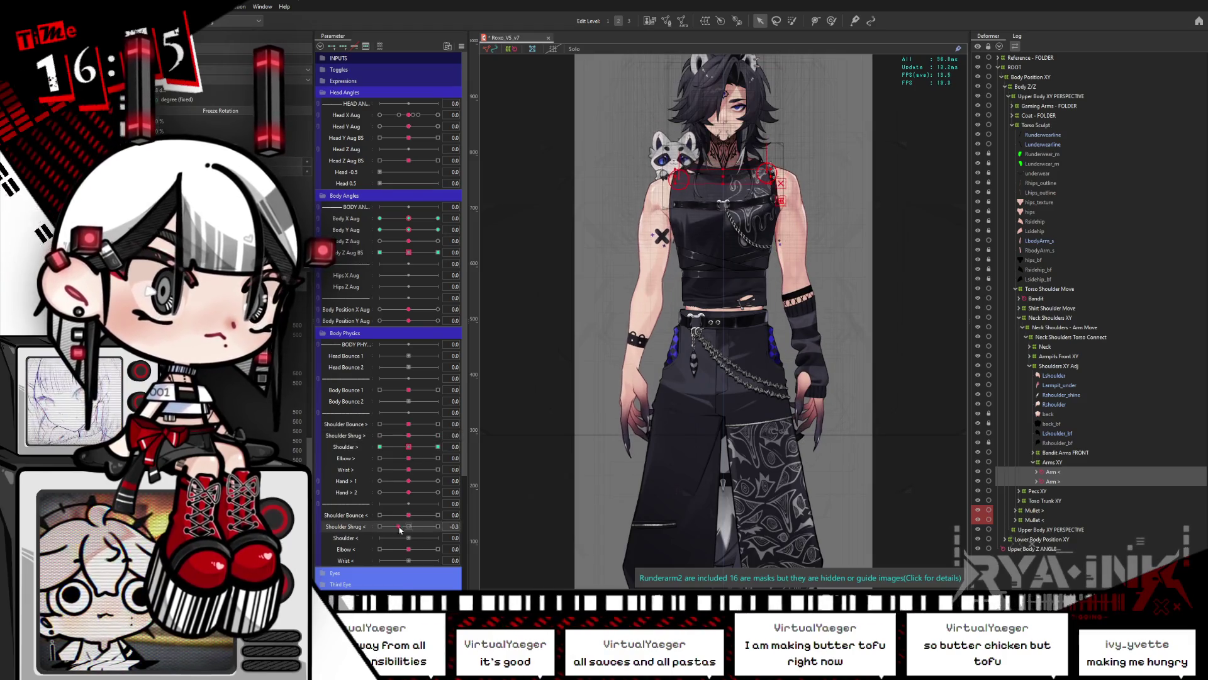
{"action": "left_click", "coordinate": [438, 515]}
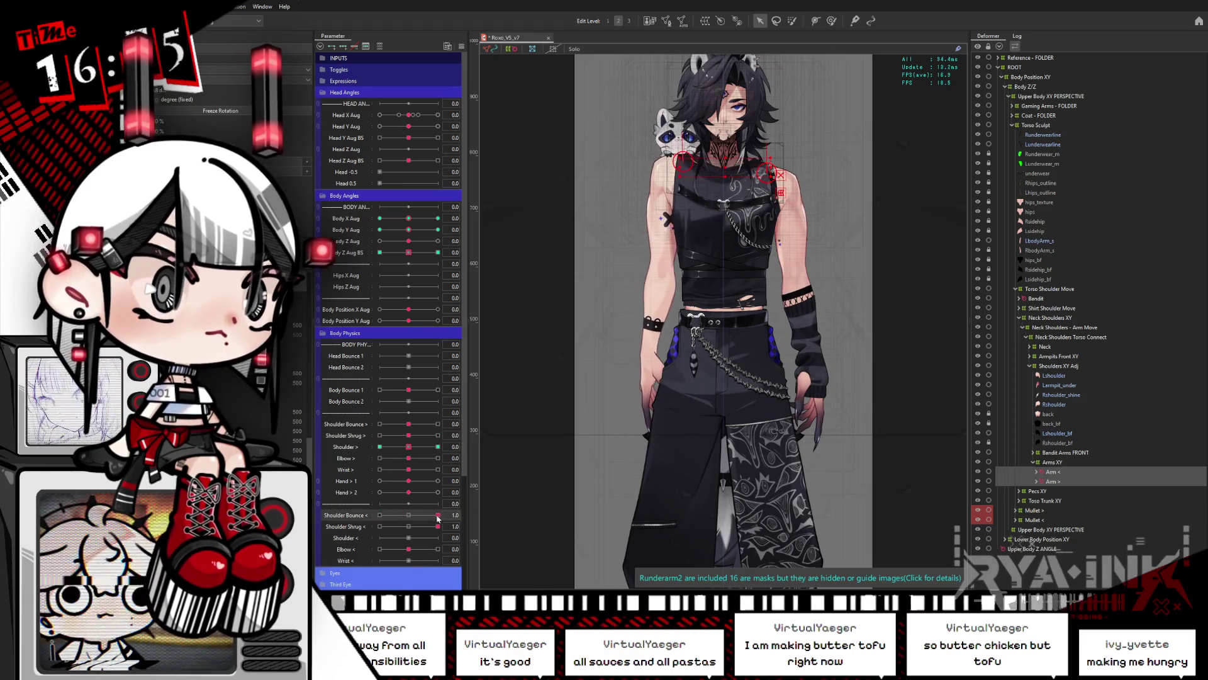
{"action": "left_click", "coordinate": [408, 515]}
{"action": "left_click", "coordinate": [409, 526]}
{"action": "left_click_drag", "start_coordinate": [409, 548], "coordinate": [430, 549]}
{"action": "left_click", "coordinate": [421, 560]}
{"action": "left_click", "coordinate": [408, 549]}
{"action": "left_click_drag", "start_coordinate": [408, 470], "coordinate": [436, 469]}
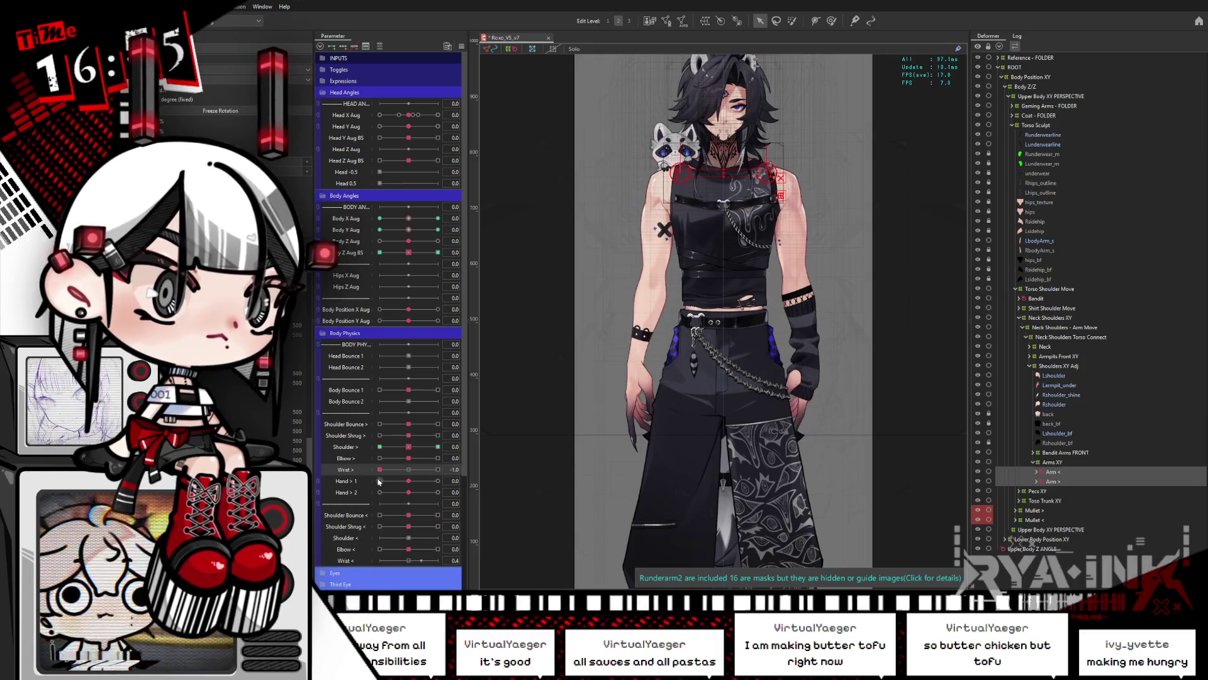
Reset Wrist > and move the Arm > Wrist Move deformer up under Arm >
{"action": "left_click", "coordinate": [1059, 462]}
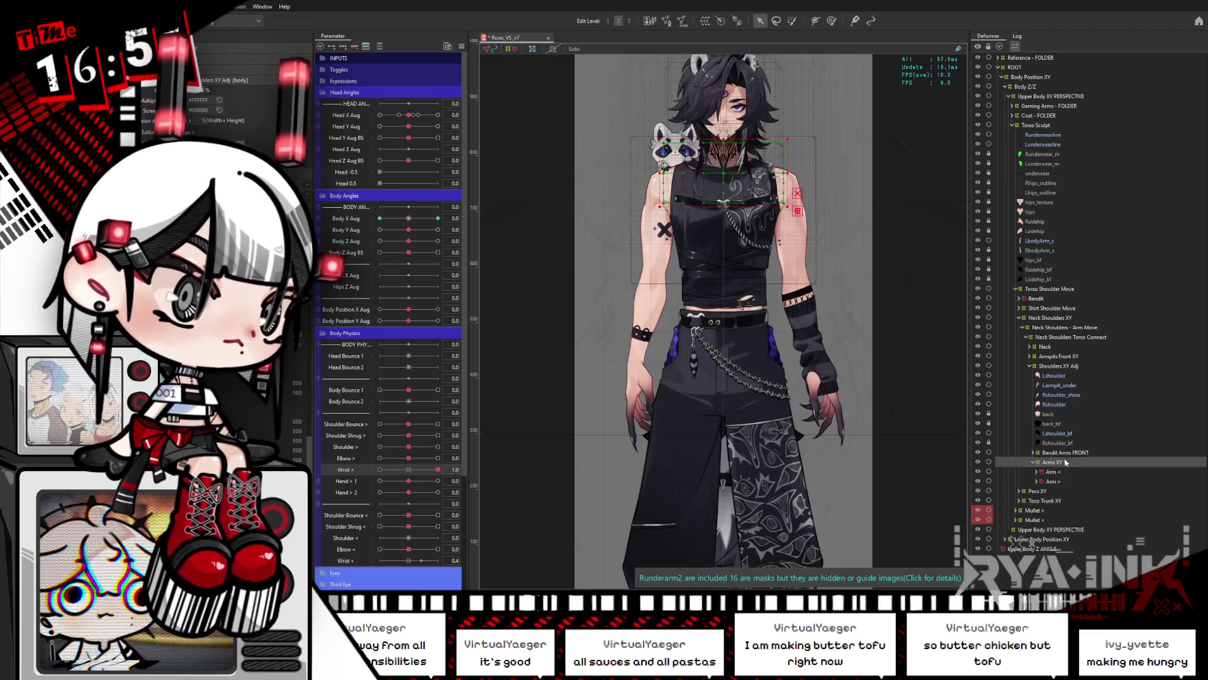
{"action": "left_click", "coordinate": [1037, 482]}
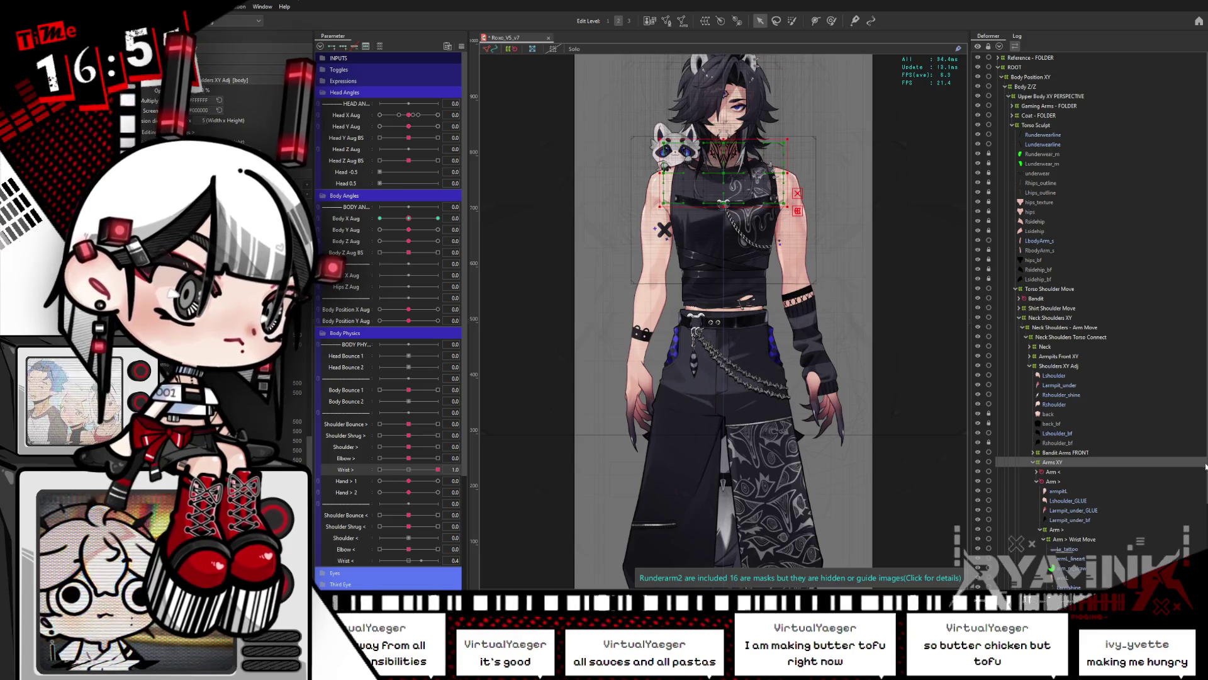
{"action": "scroll", "coordinate": [1080, 453], "scroll_direction": "down", "scroll_amount": 1}
{"action": "scroll", "coordinate": [1080, 453], "scroll_direction": "down", "scroll_amount": 1}
{"action": "left_click", "coordinate": [1072, 496]}
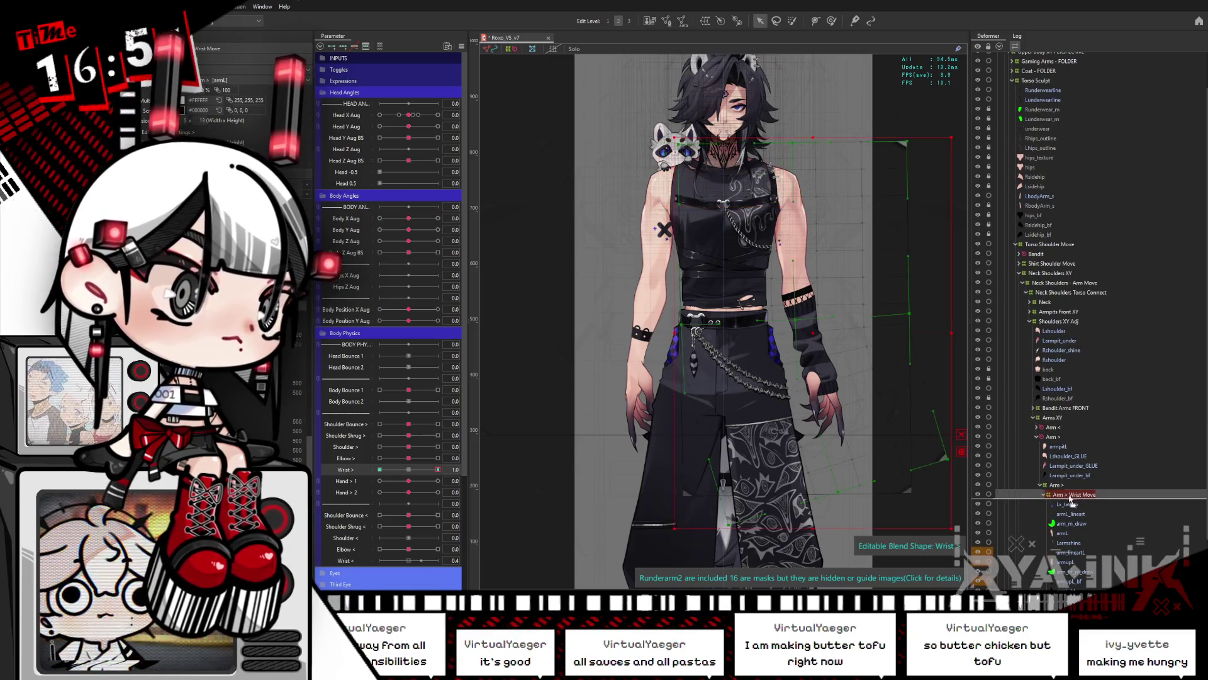
{"action": "left_click", "coordinate": [409, 467]}
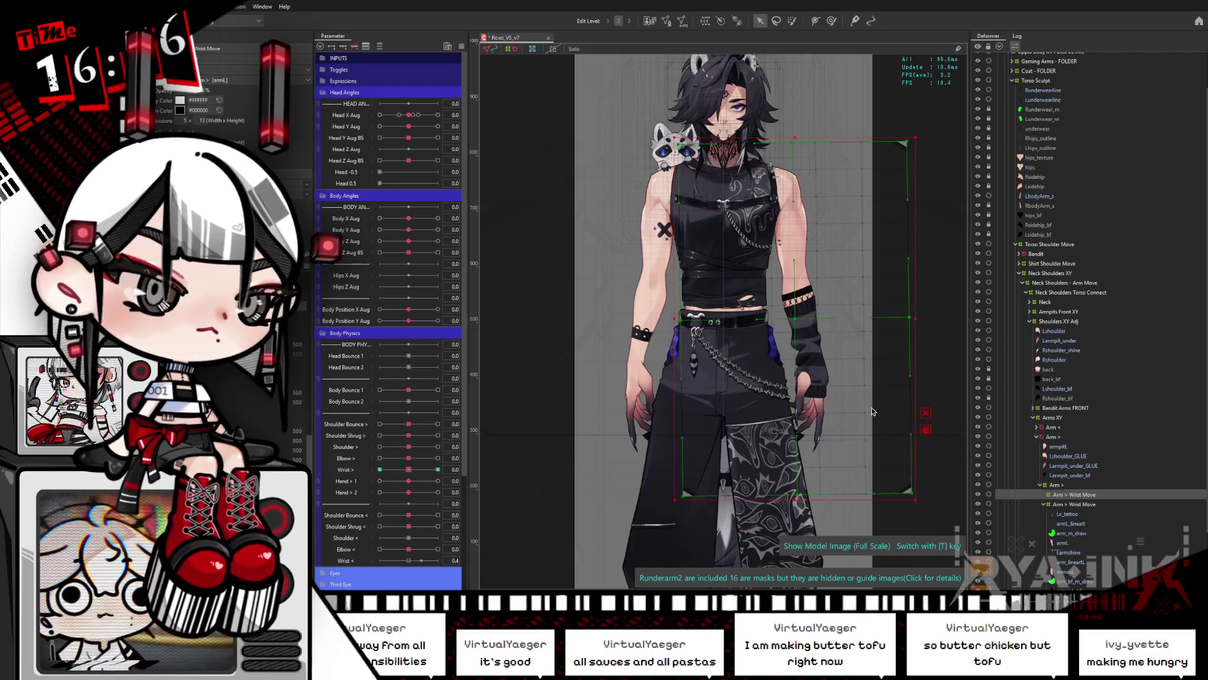
{"action": "left_click_drag", "start_coordinate": [1072, 495], "coordinate": [1071, 426]}
{"action": "right_click", "coordinate": [692, 340]}
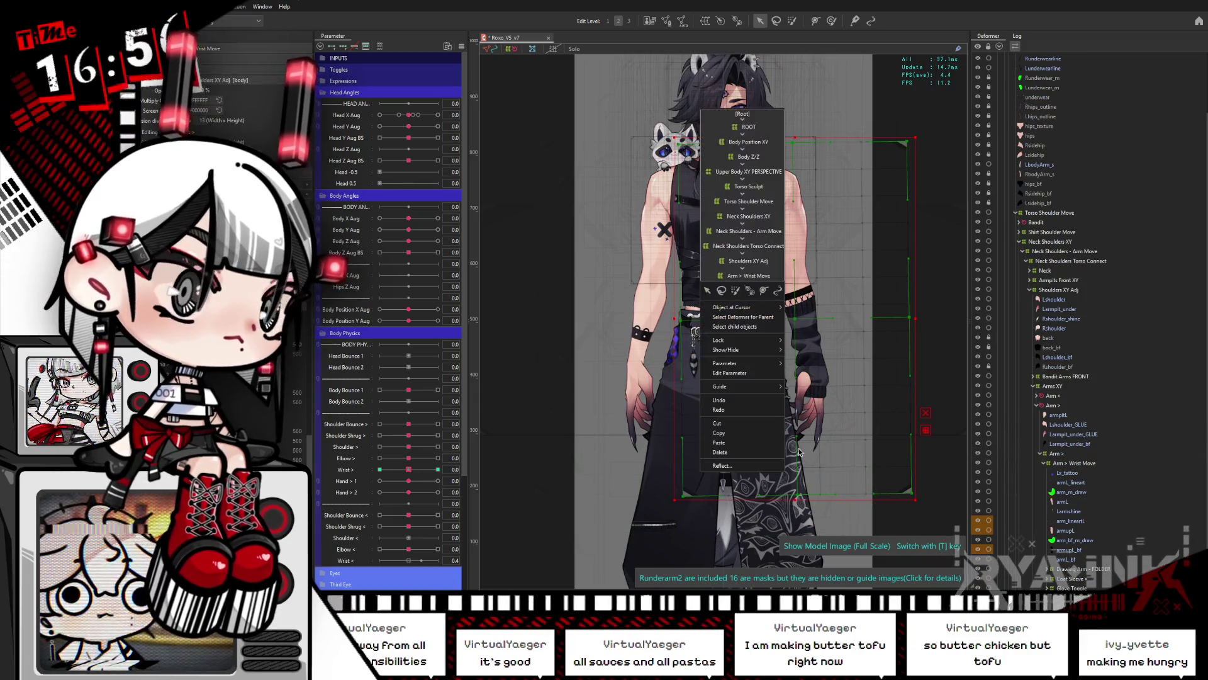
{"action": "left_click", "coordinate": [655, 405]}
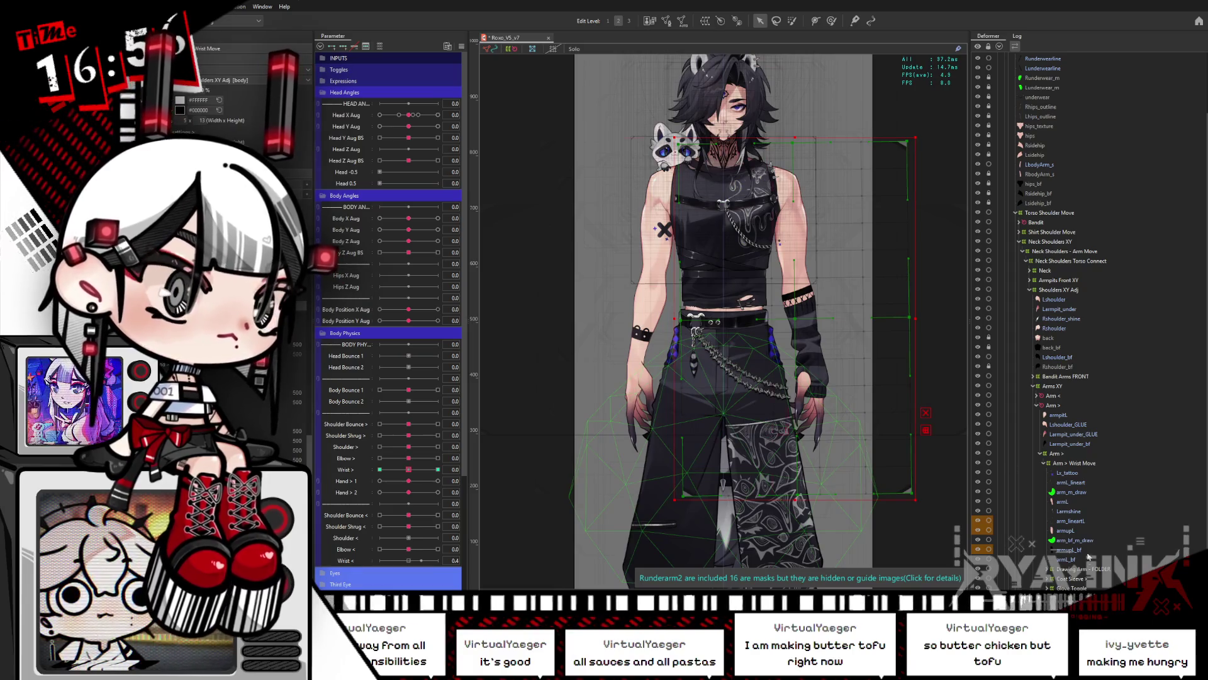
Move the other arm's deformer higher, expand Arm <, and undo moving the shoulder GLUE layers
{"action": "left_click", "coordinate": [1088, 552]}
{"action": "mouse_move", "coordinate": [1070, 559]}
{"action": "left_mouse_down"}
{"action": "mouse_move", "coordinate": [1063, 404]}
{"action": "mouse_move", "coordinate": [1047, 404]}
{"action": "left_mouse_up"}
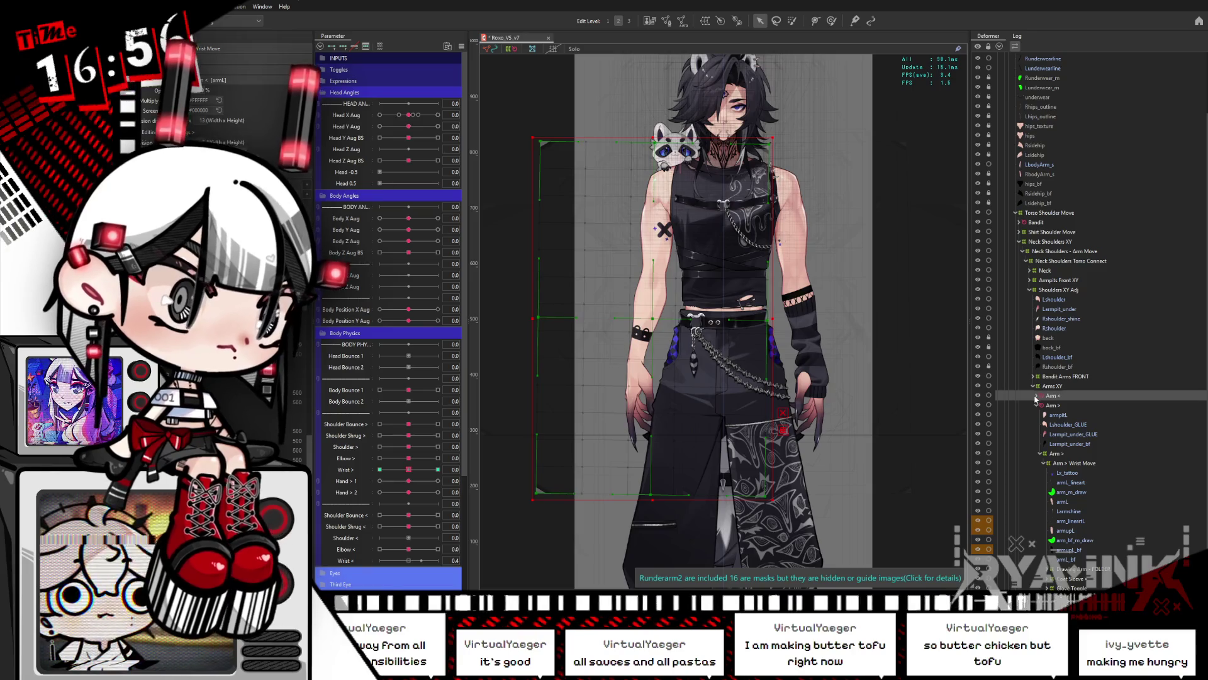
{"action": "left_click", "coordinate": [1037, 396]}
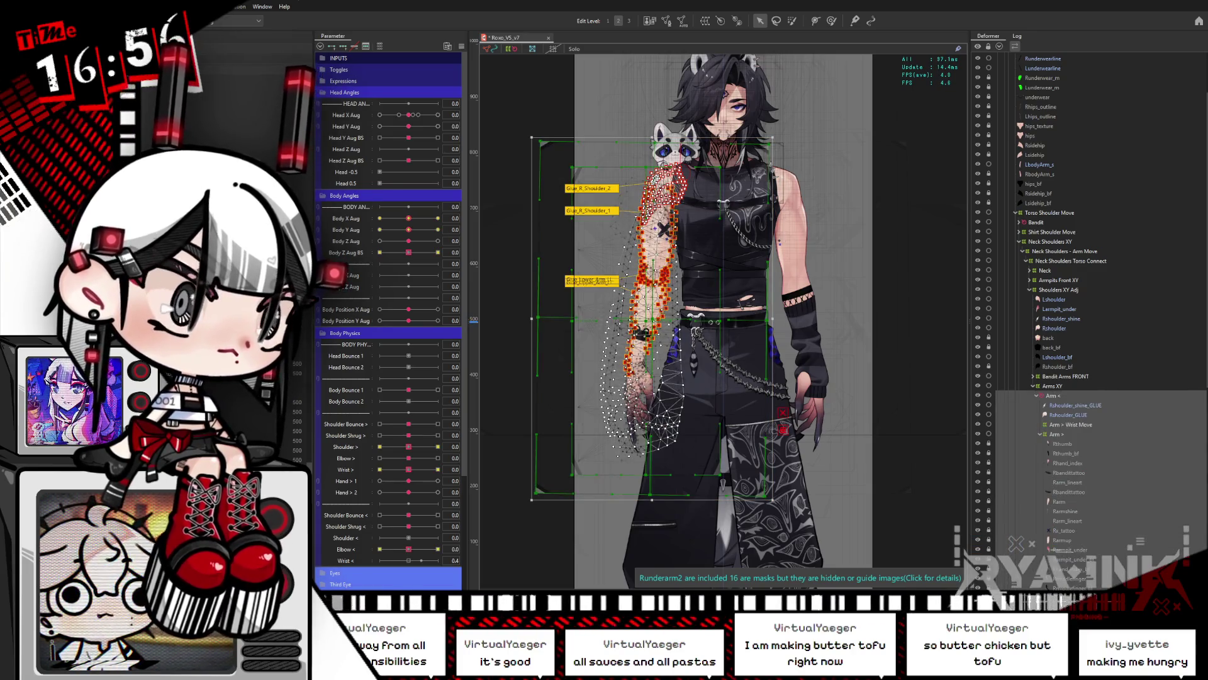
{"action": "scroll", "coordinate": [1090, 300], "scroll_direction": "down", "scroll_amount": 2}
{"action": "scroll", "coordinate": [1091, 301], "scroll_direction": "down", "scroll_amount": 2}
{"action": "scroll", "coordinate": [1091, 301], "scroll_direction": "down", "scroll_amount": 2}
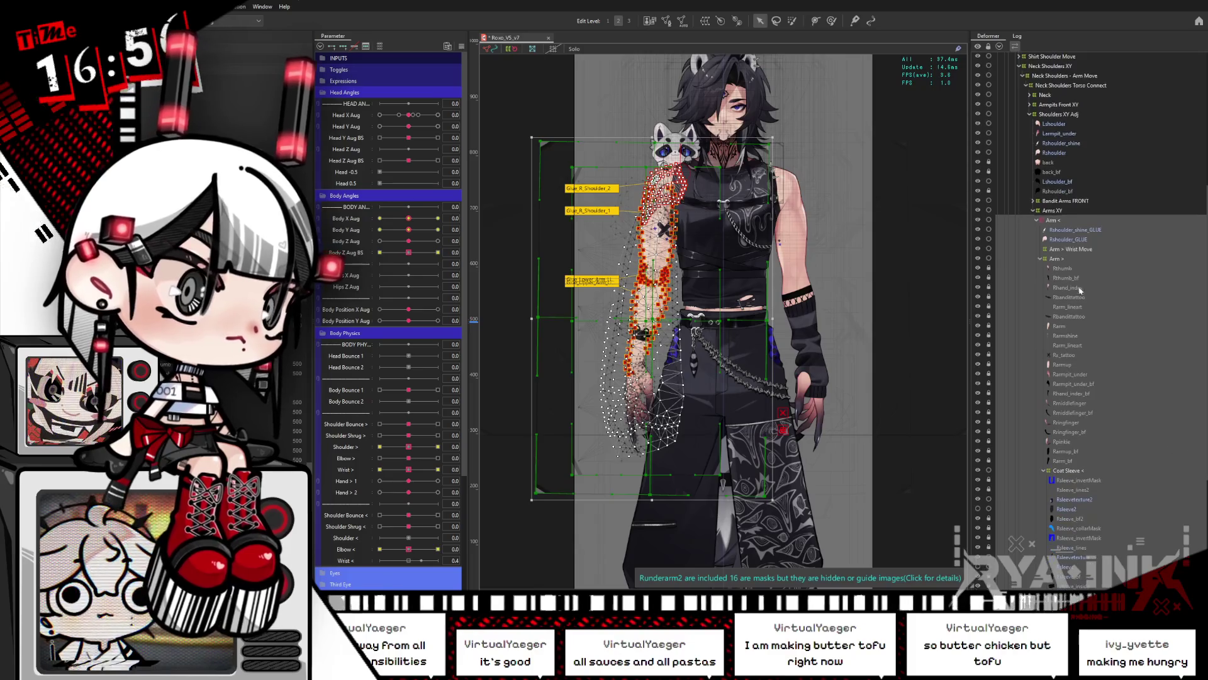
{"action": "left_click_drag", "start_coordinate": [1065, 251], "coordinate": [1059, 264]}
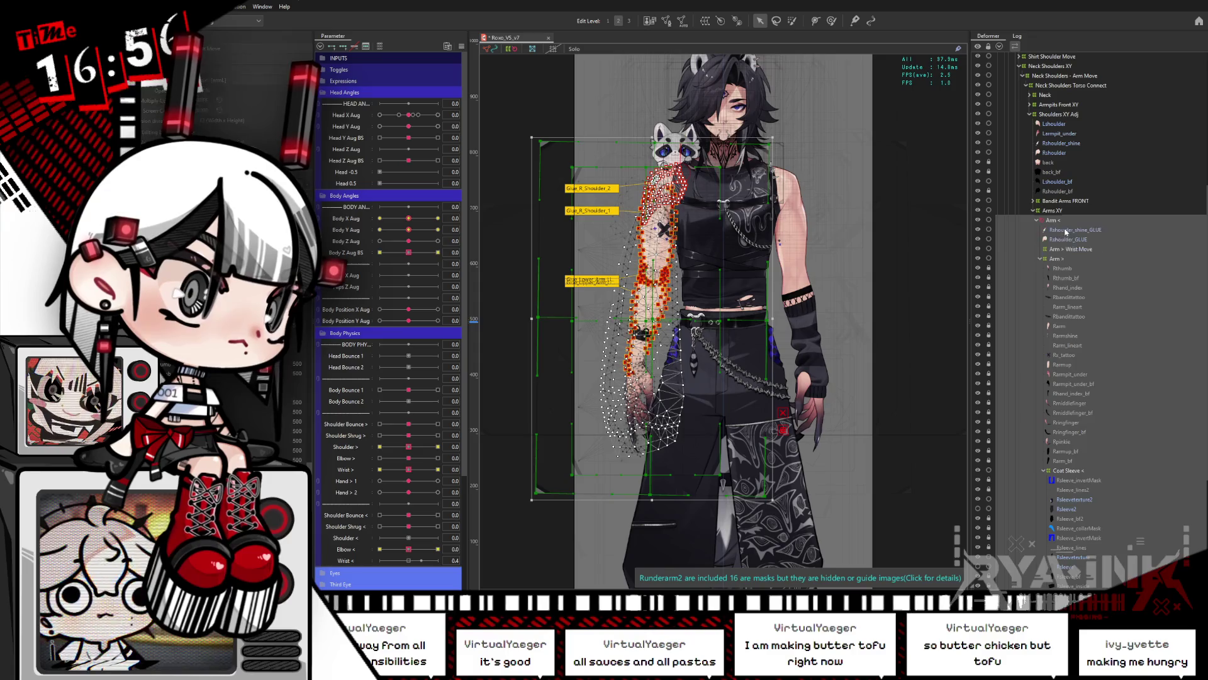
{"action": "key", "text": "ctrl+z"}
Put the Rthumb–Coat Sleeve layers inside Arm > Wrist Move and test Wrist > at 0.8
{"action": "left_click", "coordinate": [1065, 250]}
{"action": "left_click_drag", "start_coordinate": [1065, 252], "coordinate": [1068, 269]}
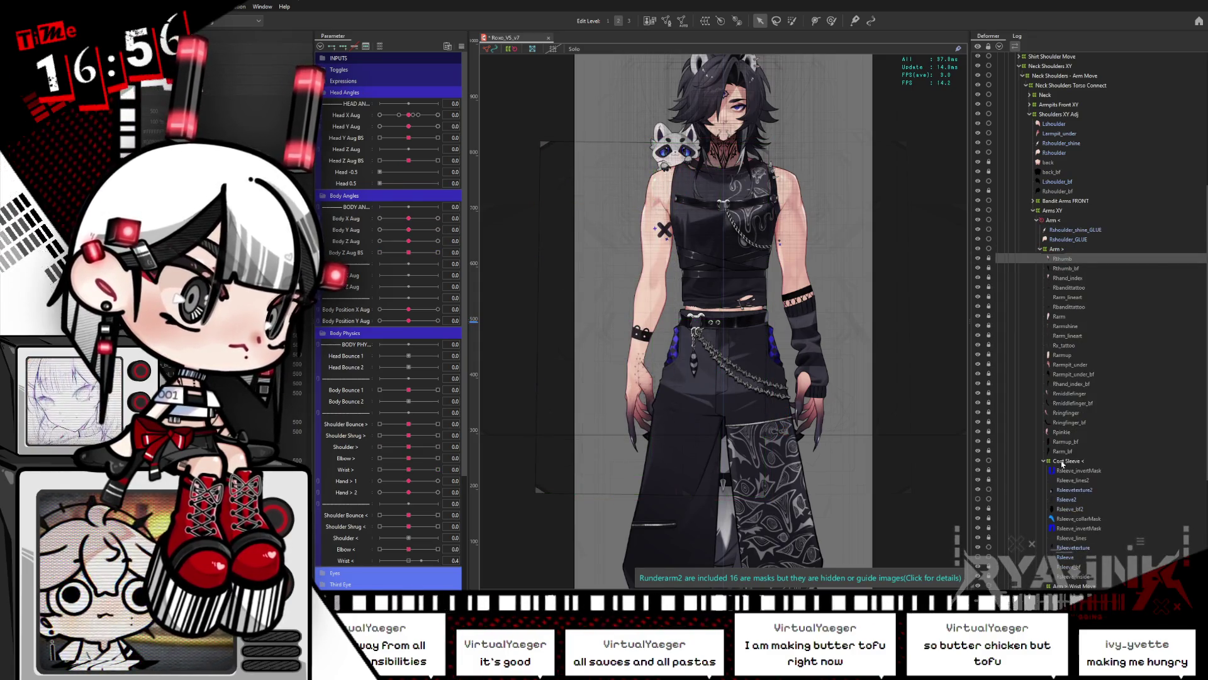
{"action": "left_click", "coordinate": [1063, 463], "text": "shift"}
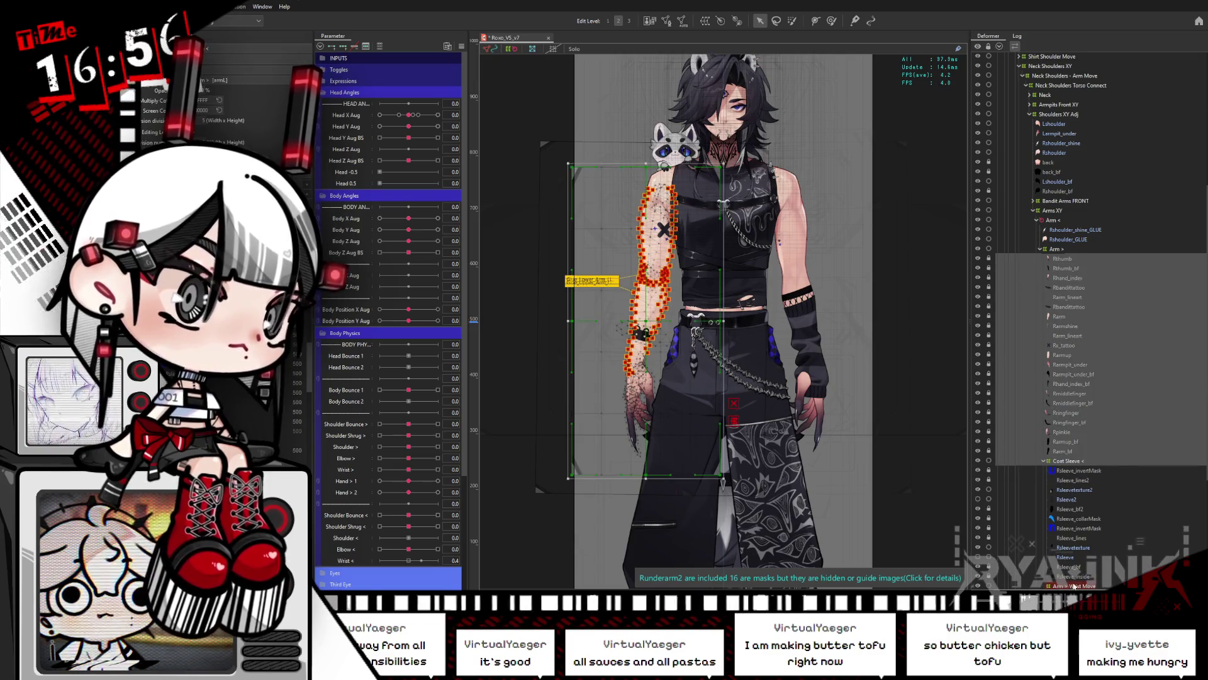
{"action": "left_click_drag", "start_coordinate": [1070, 585], "coordinate": [1085, 529]}
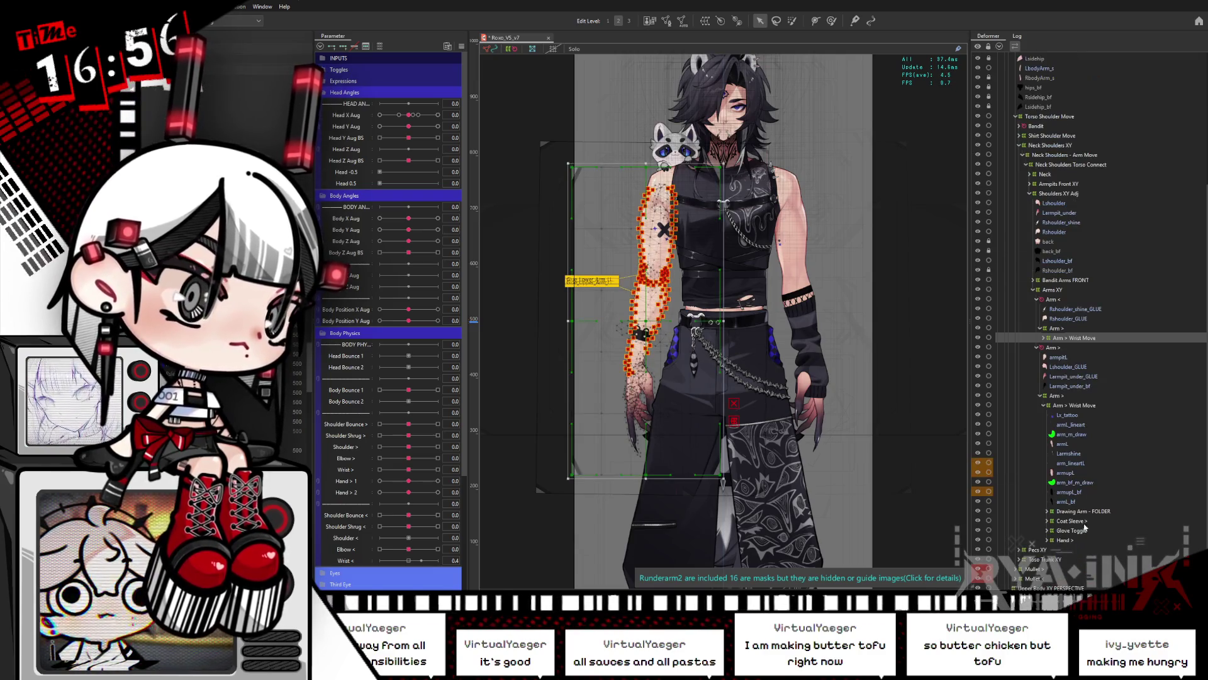
{"action": "left_click", "coordinate": [1063, 339]}
{"action": "mouse_move", "coordinate": [410, 470]}
{"action": "left_mouse_down"}
{"action": "mouse_move", "coordinate": [441, 469]}
{"action": "mouse_move", "coordinate": [410, 470]}
{"action": "left_mouse_up"}
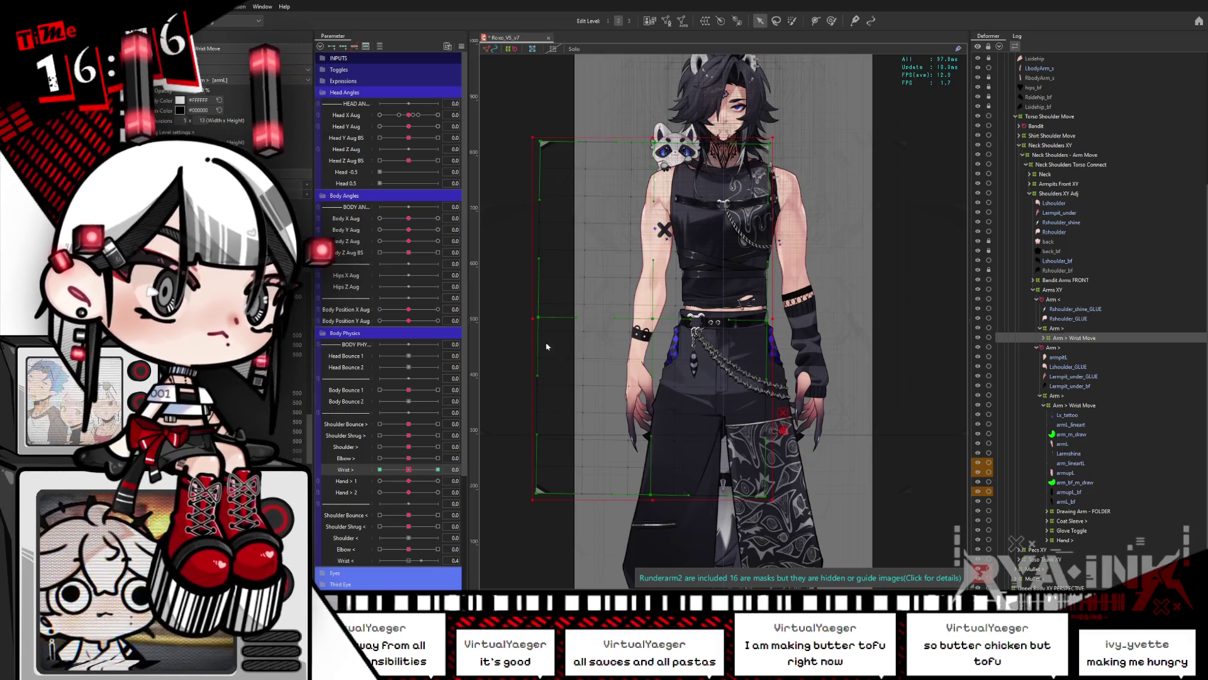
Bend the arm with Wrist < to test it, return to neutral, then set Wrist < to 0.6
{"action": "left_click", "coordinate": [555, 459]}
{"action": "left_click", "coordinate": [410, 560]}
{"action": "mouse_move", "coordinate": [410, 561]}
{"action": "left_mouse_down"}
{"action": "mouse_move", "coordinate": [371, 560]}
{"action": "mouse_move", "coordinate": [469, 550]}
{"action": "left_mouse_up"}
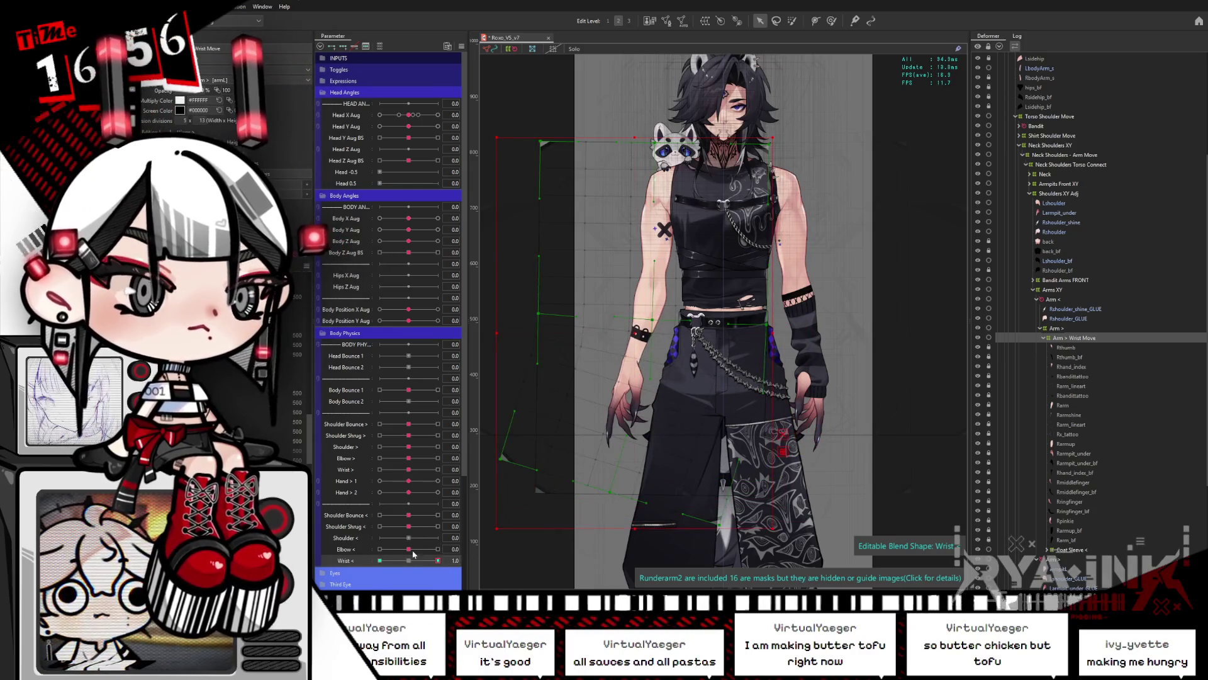
{"action": "left_click", "coordinate": [406, 560]}
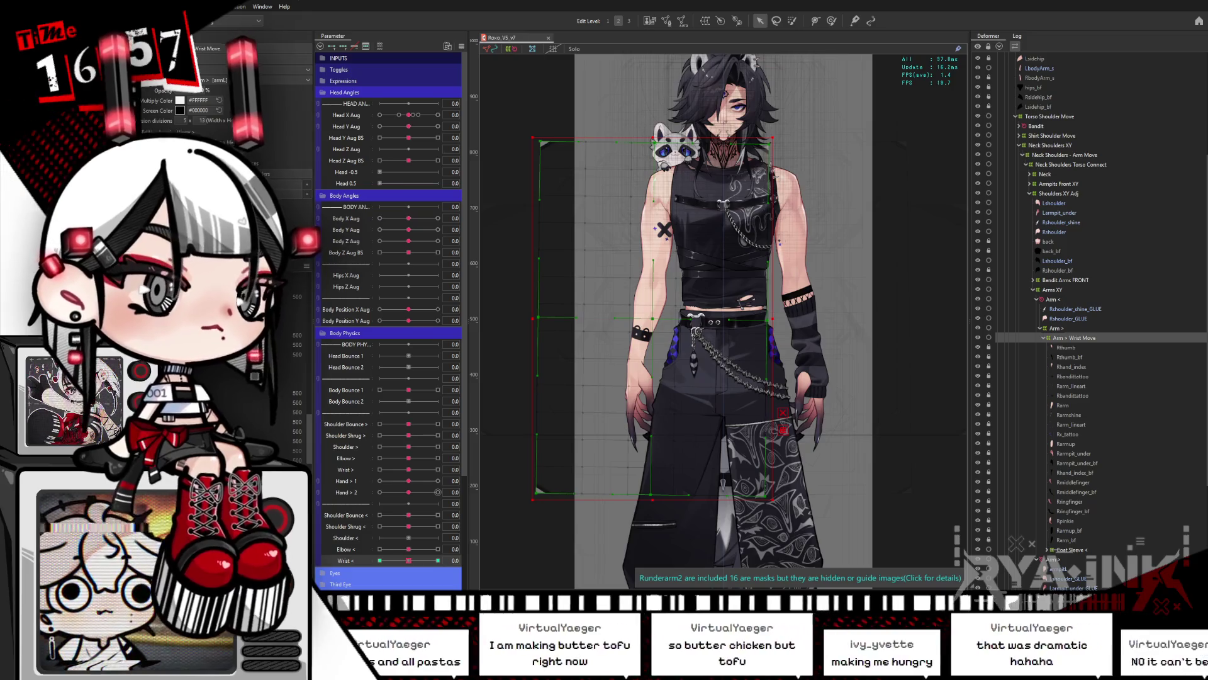
{"action": "mouse_move", "coordinate": [409, 561]}
{"action": "left_mouse_down"}
{"action": "mouse_move", "coordinate": [438, 560]}
{"action": "mouse_move", "coordinate": [409, 561]}
{"action": "left_mouse_up"}
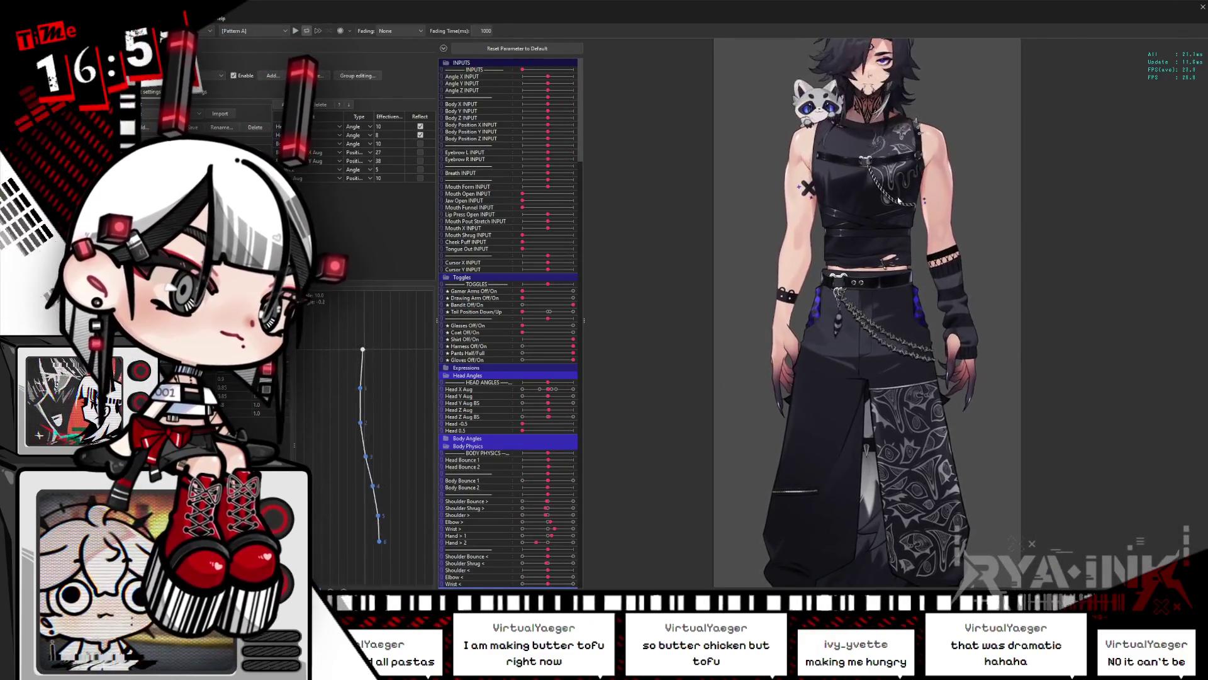
Check the Shoulder > and Shoulder < groups' output and input settings, then close physics settings
{"action": "scroll", "coordinate": [872, 235], "scroll_direction": "up", "scroll_amount": 3}
{"action": "scroll", "coordinate": [872, 235], "scroll_direction": "up", "scroll_amount": 3}
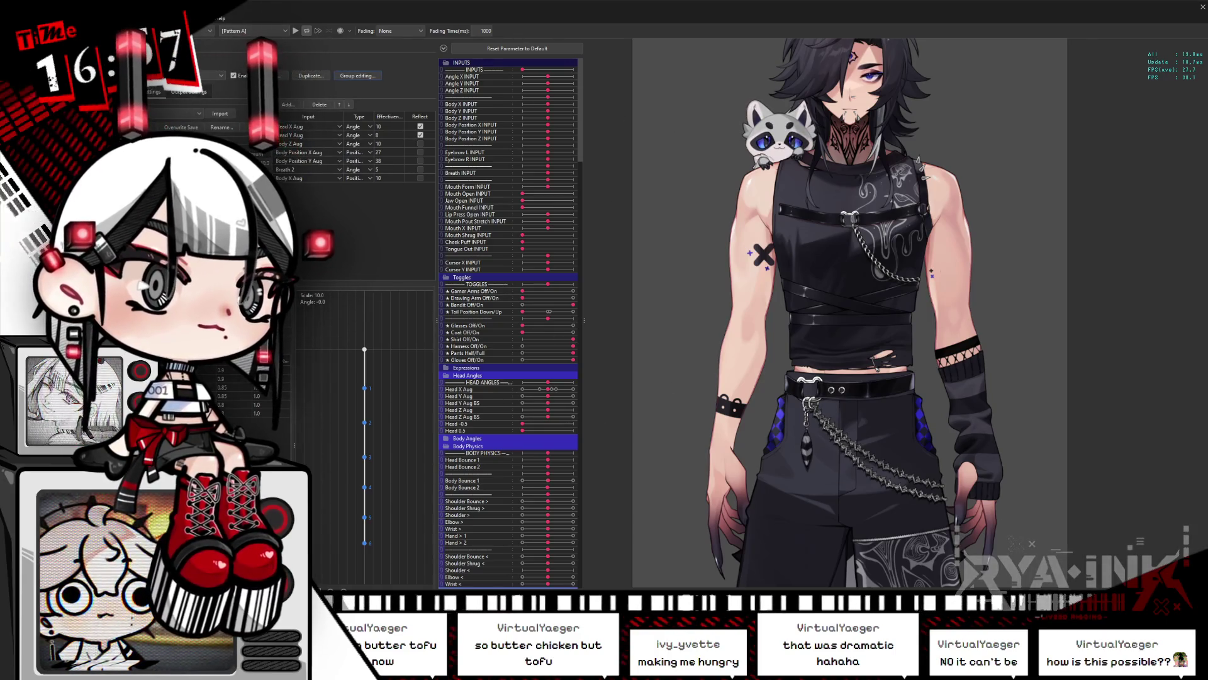
{"action": "left_click", "coordinate": [197, 93]}
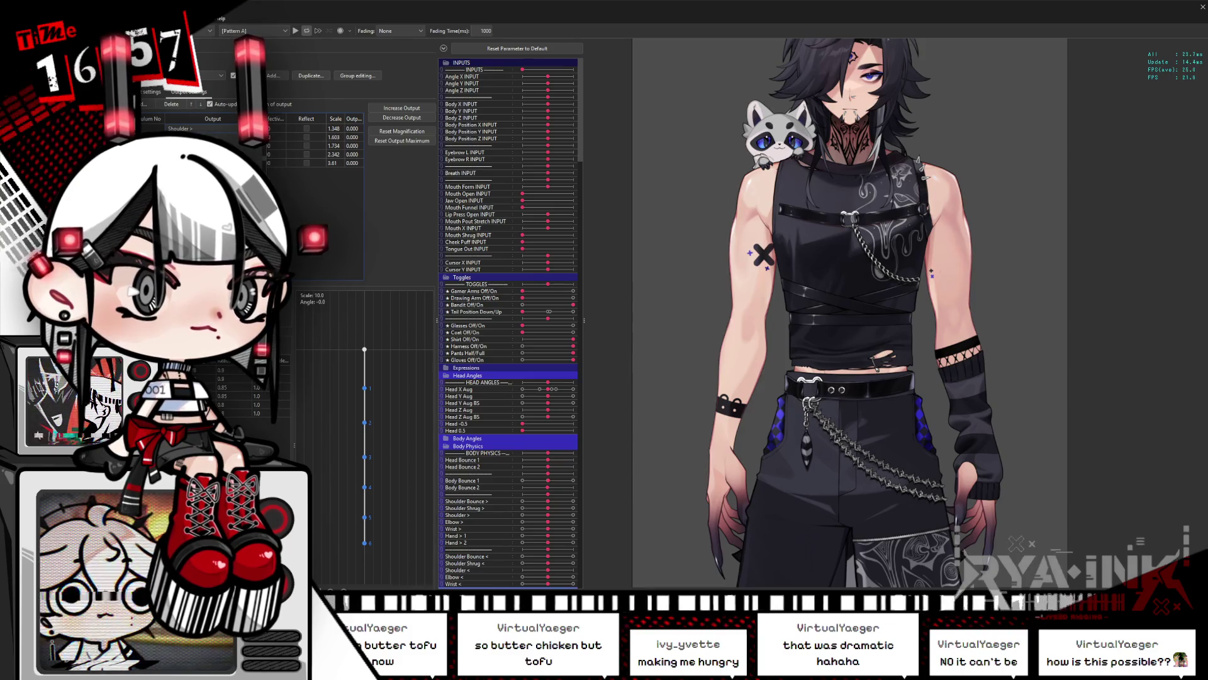
{"action": "key", "text": "Down"}
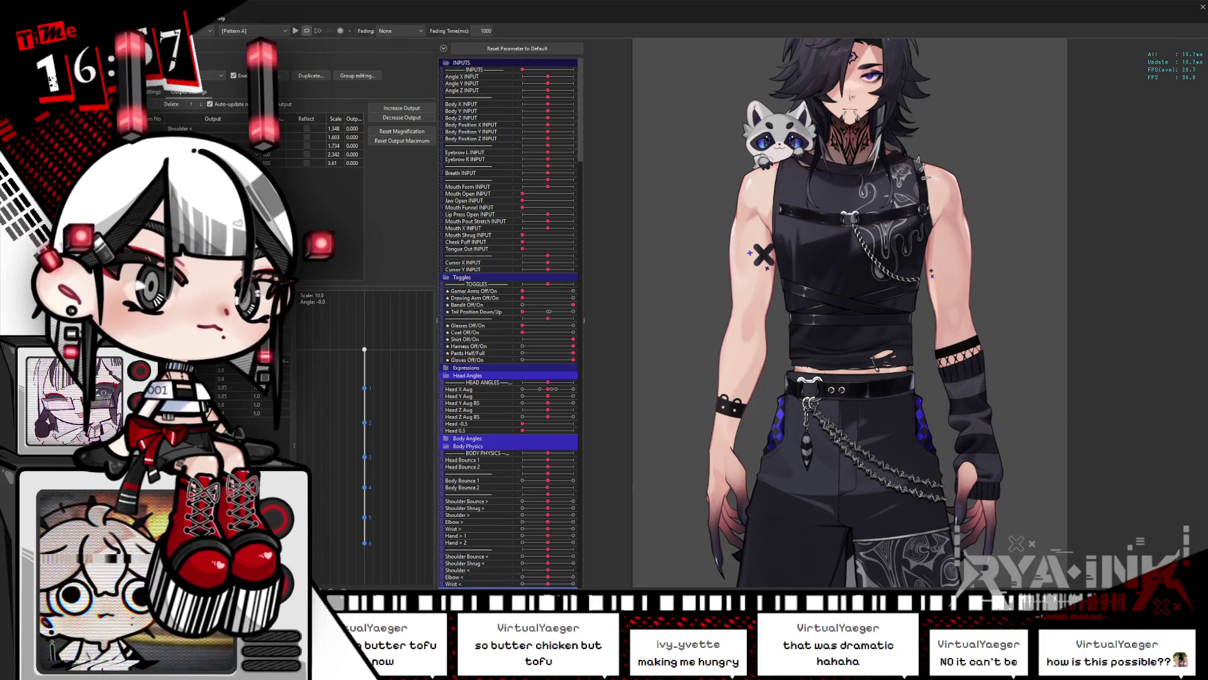
{"action": "left_click", "coordinate": [155, 92]}
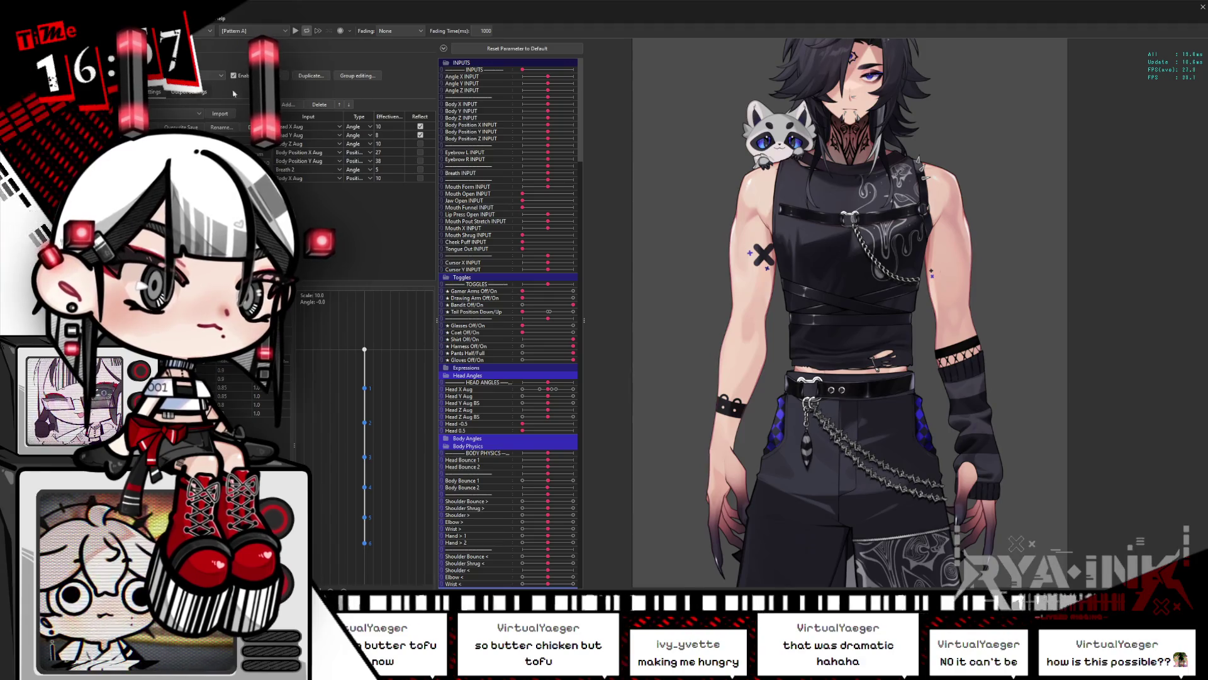
{"action": "key", "text": "Escape"}
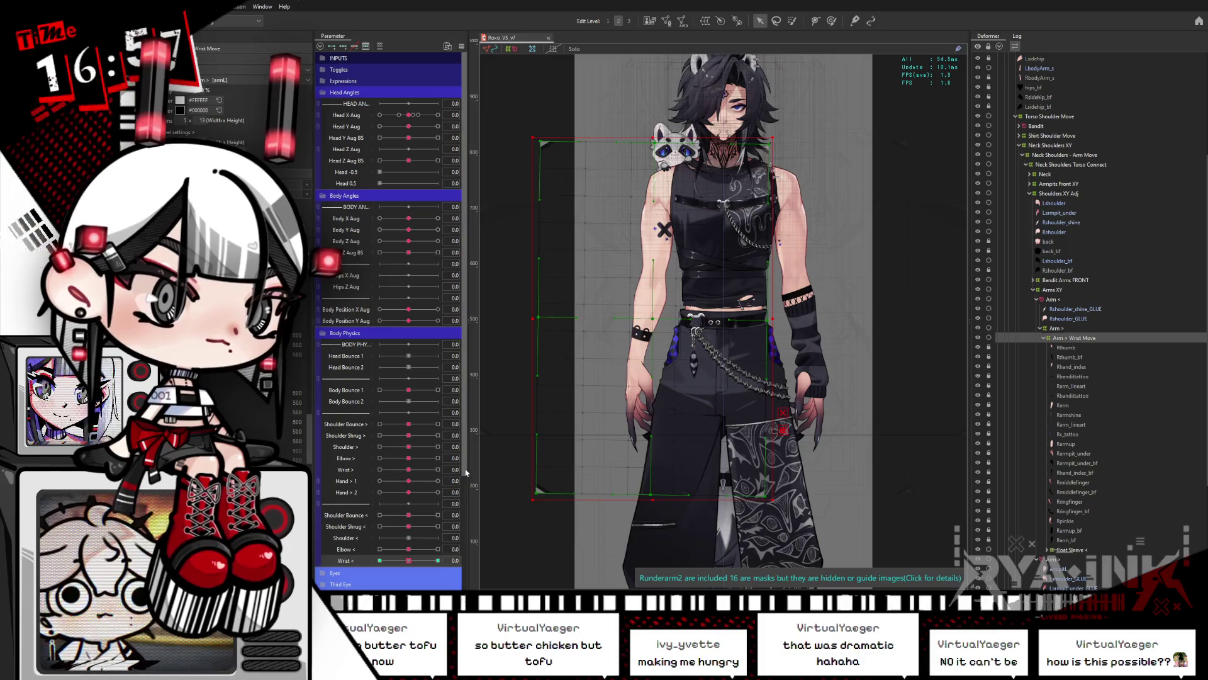
Duplicate the Wrist < parameter and set the copy up as Hand < 1
{"action": "scroll", "coordinate": [460, 499], "scroll_direction": "down", "scroll_amount": 3}
{"action": "scroll", "coordinate": [460, 499], "scroll_direction": "down", "scroll_amount": 2}
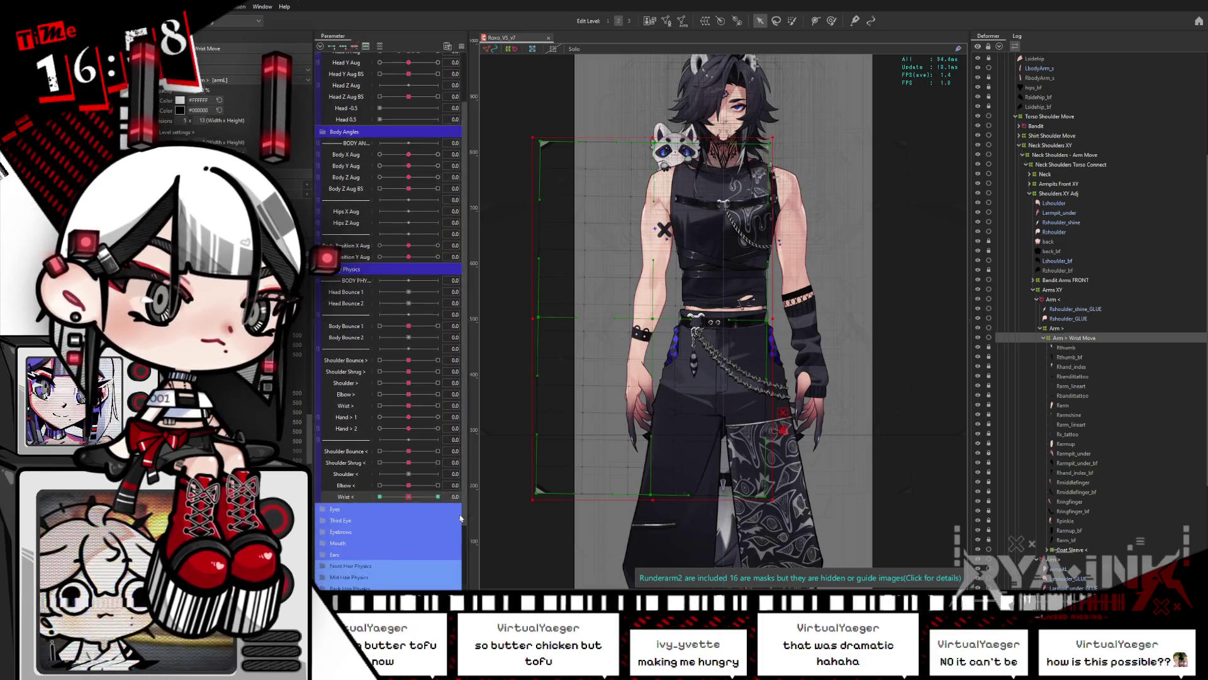
{"action": "right_click", "coordinate": [353, 497]}
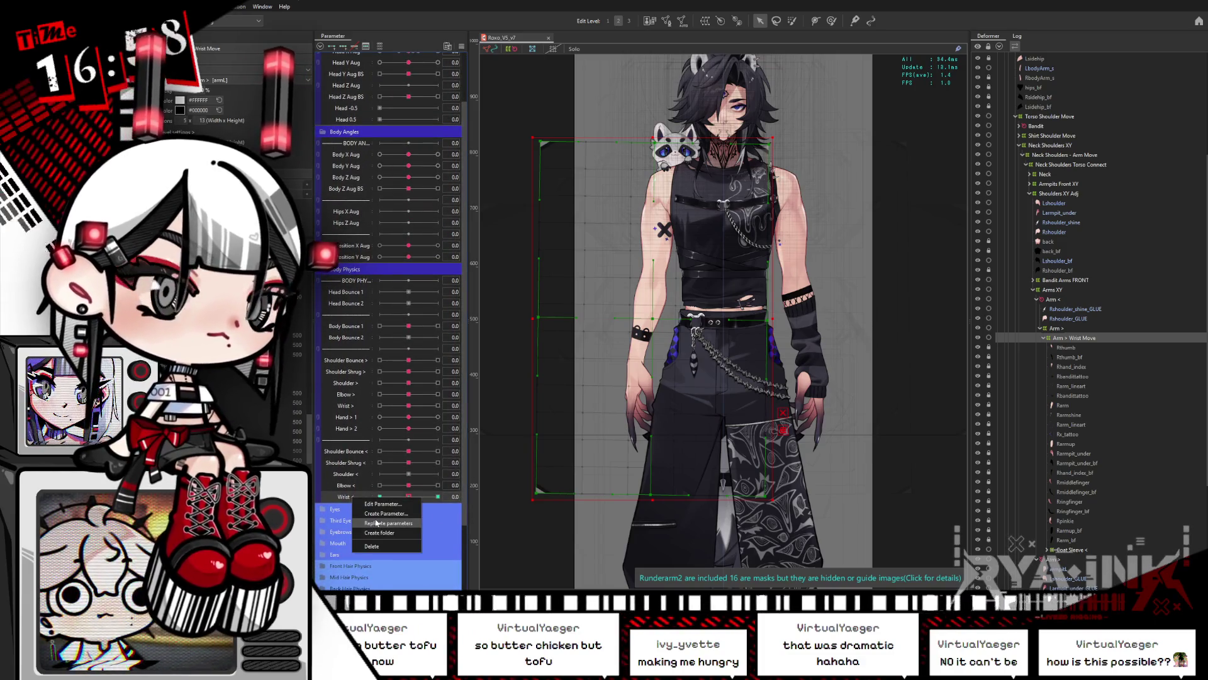
{"action": "left_click", "coordinate": [376, 522]}
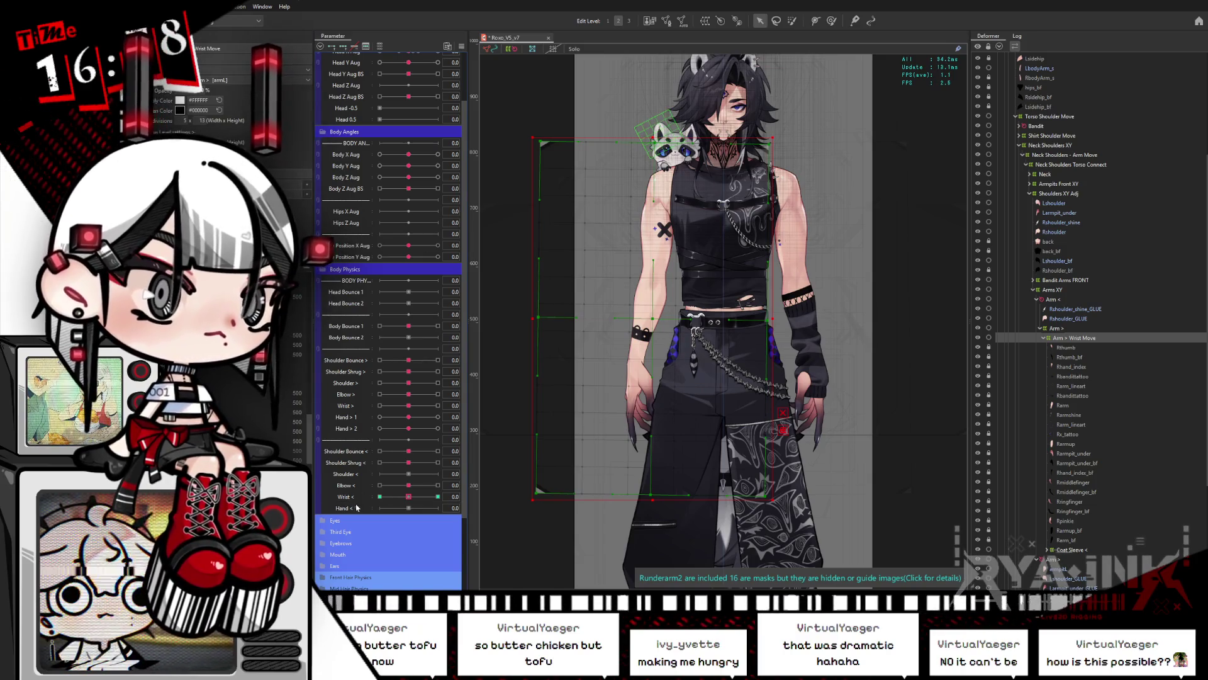
{"action": "right_click", "coordinate": [357, 508]}
{"action": "left_click", "coordinate": [364, 520]}
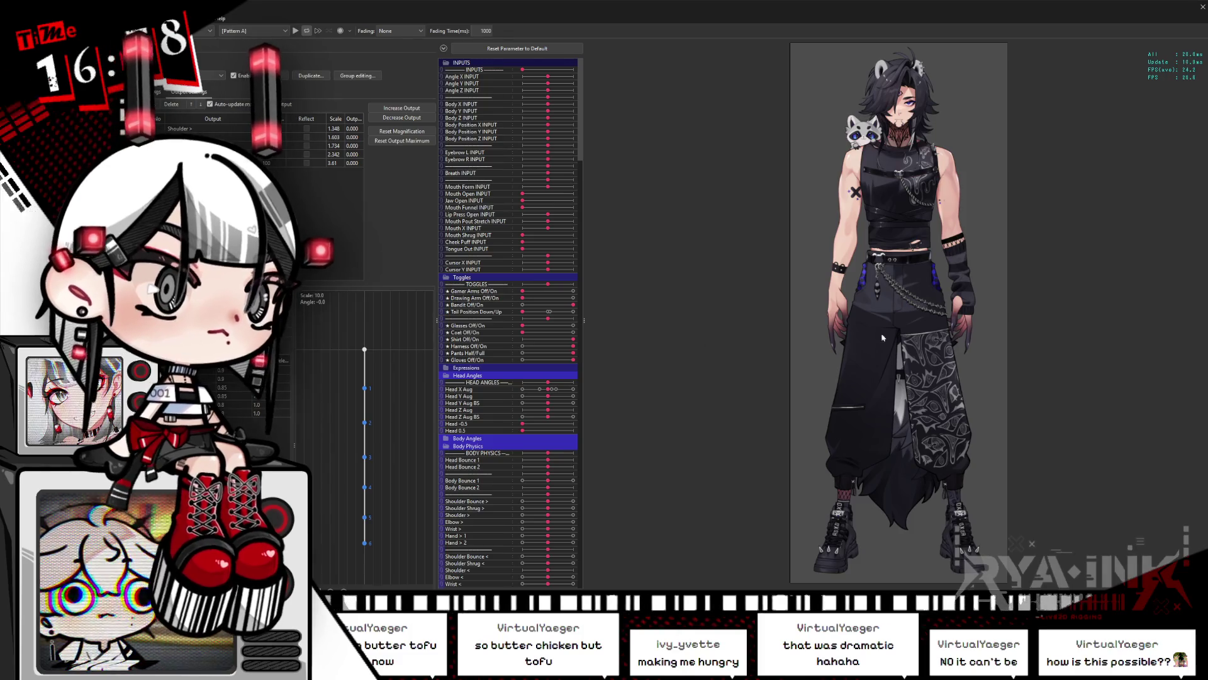
Drag in the physics preview to turn Roxo's head and body and watch the shoulder physics
{"action": "left_click_drag", "start_coordinate": [859, 338], "coordinate": [705, 316]}
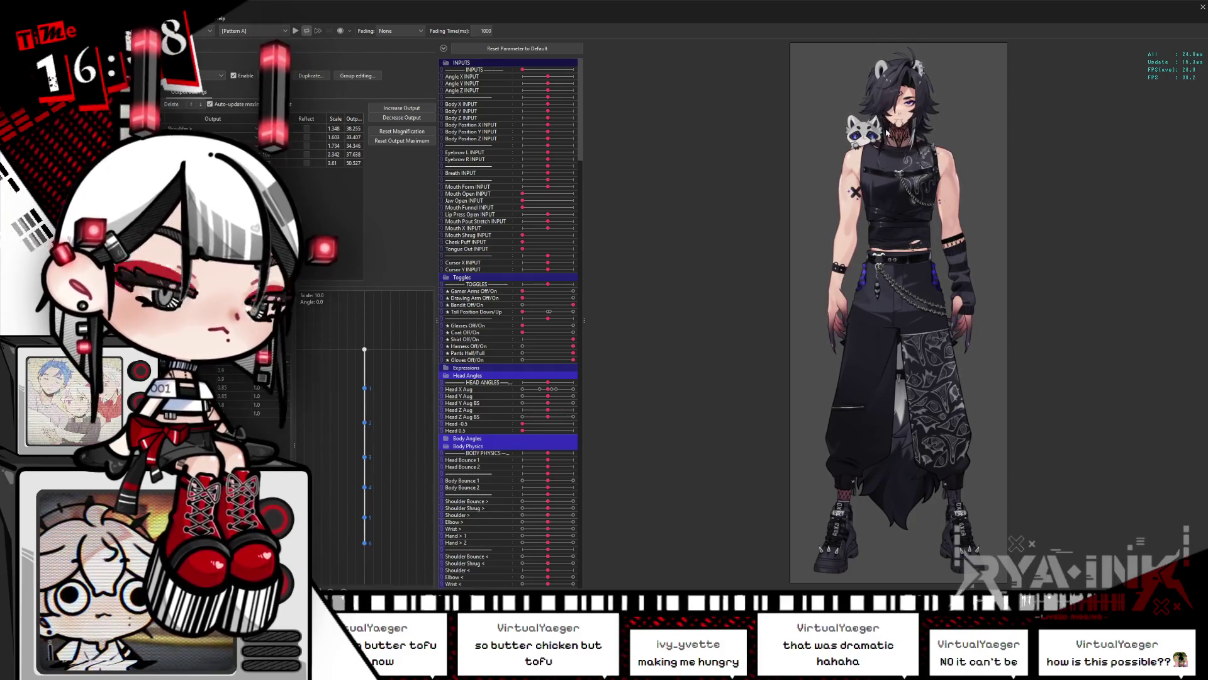
{"action": "scroll", "coordinate": [888, 133], "scroll_direction": "up", "scroll_amount": 2}
{"action": "scroll", "coordinate": [887, 132], "scroll_direction": "up", "scroll_amount": 2}
{"action": "scroll", "coordinate": [888, 132], "scroll_direction": "up", "scroll_amount": 2}
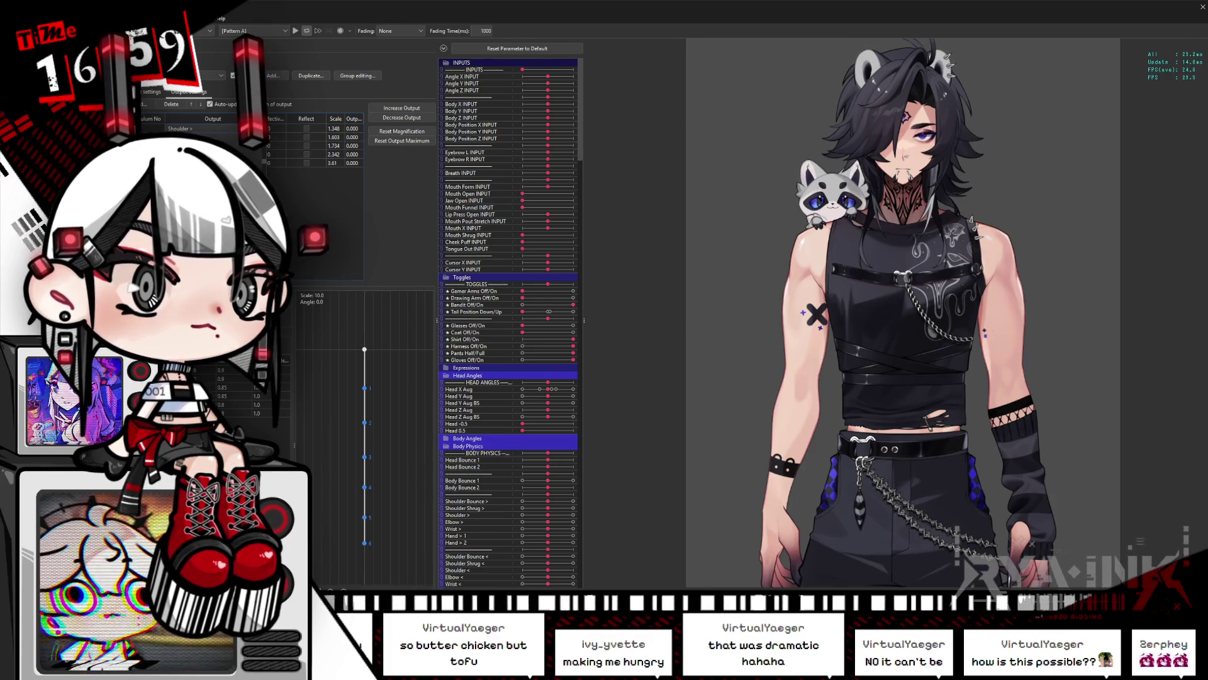
Switch back and forth between the Shoulder > and Shoulder < physics groups to compare them
{"action": "key", "text": "Down"}
{"action": "key", "text": "alt+Down"}
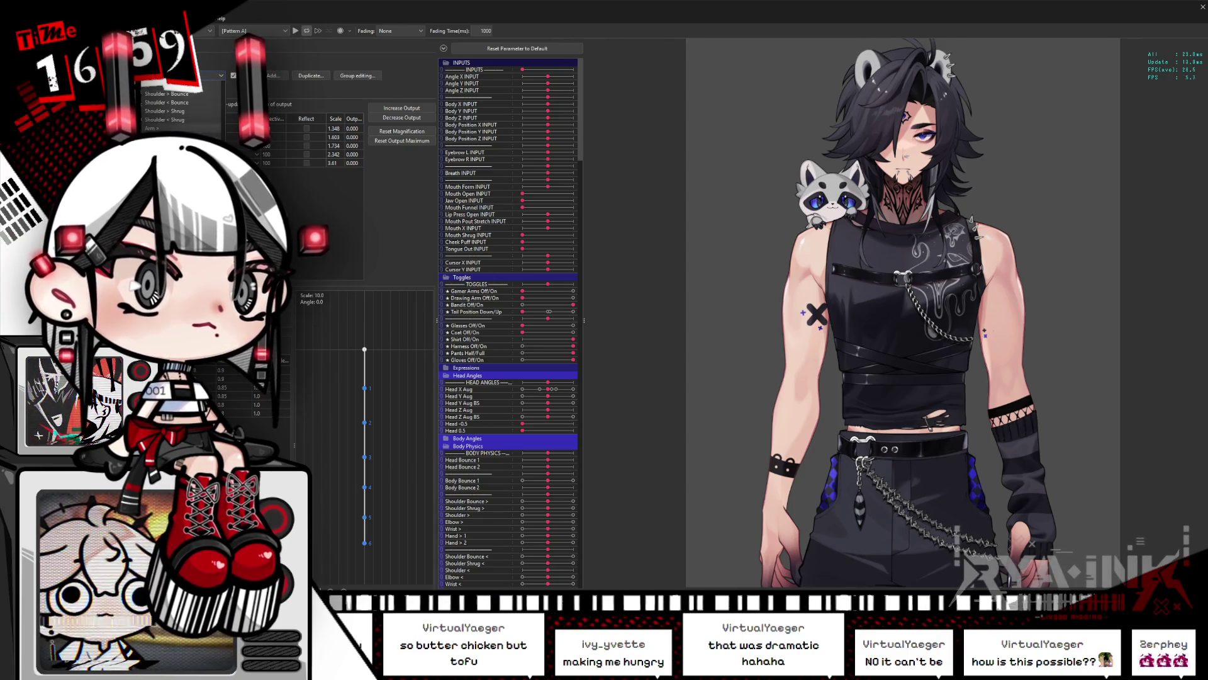
{"action": "key", "text": "Return"}
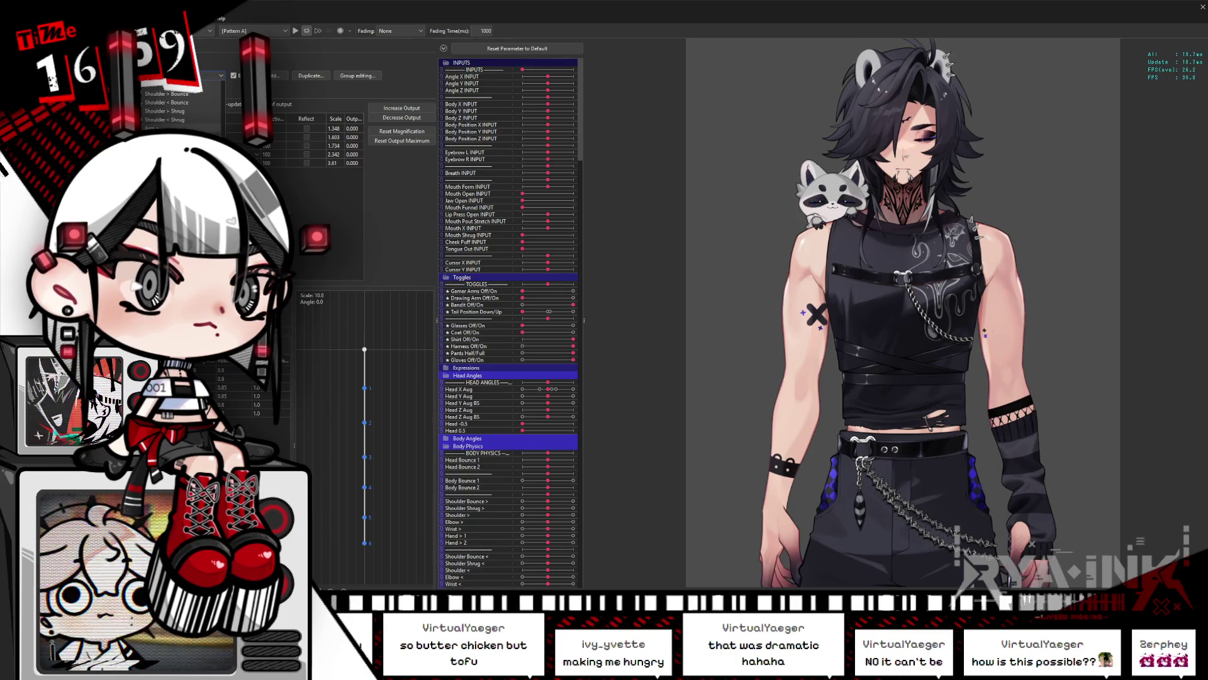
{"action": "key", "text": "Down"}
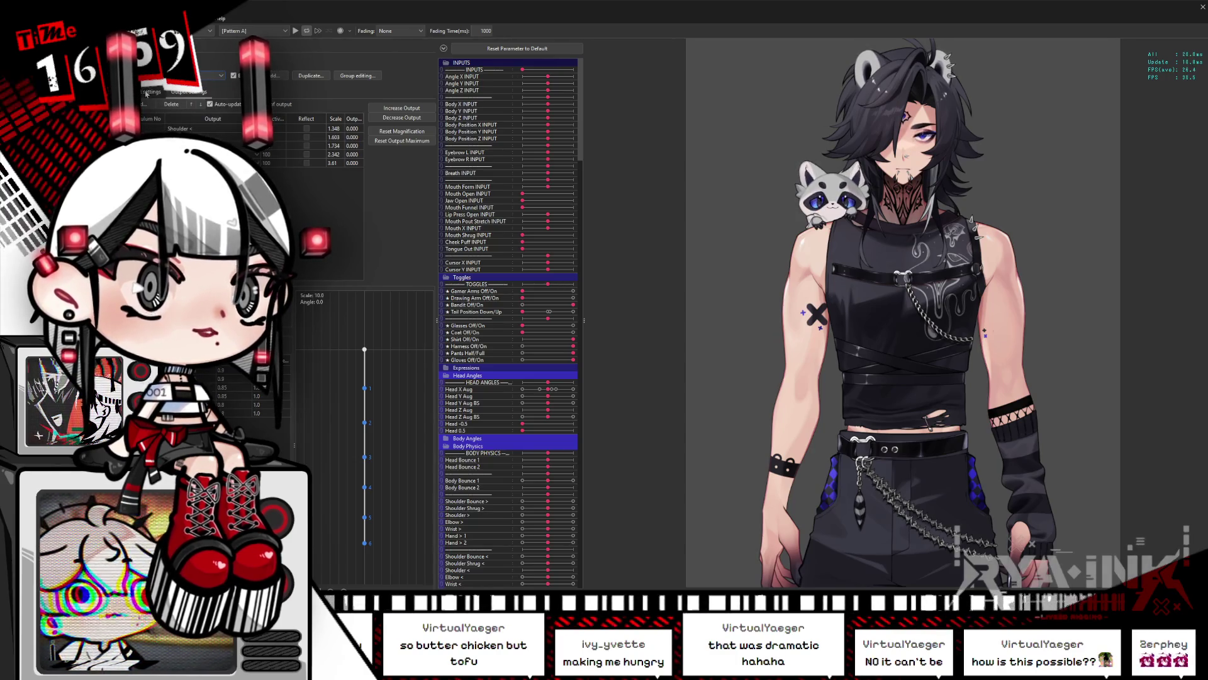
{"action": "key", "text": "Up"}
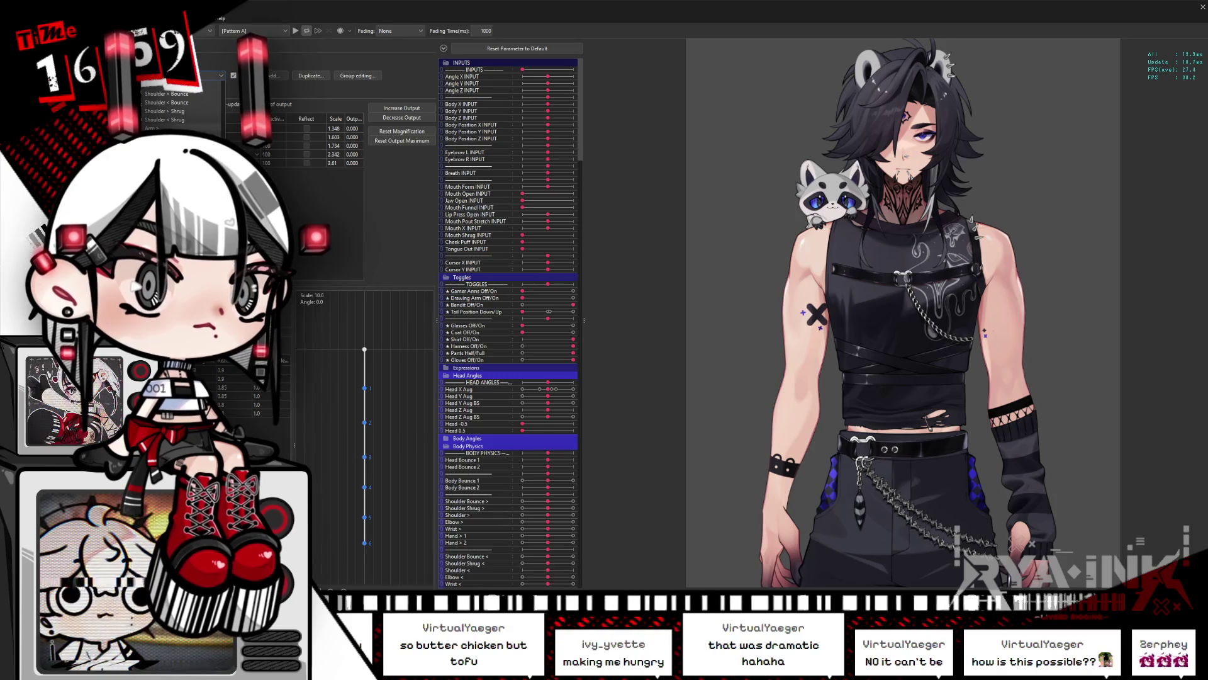
{"action": "key", "text": "Down"}
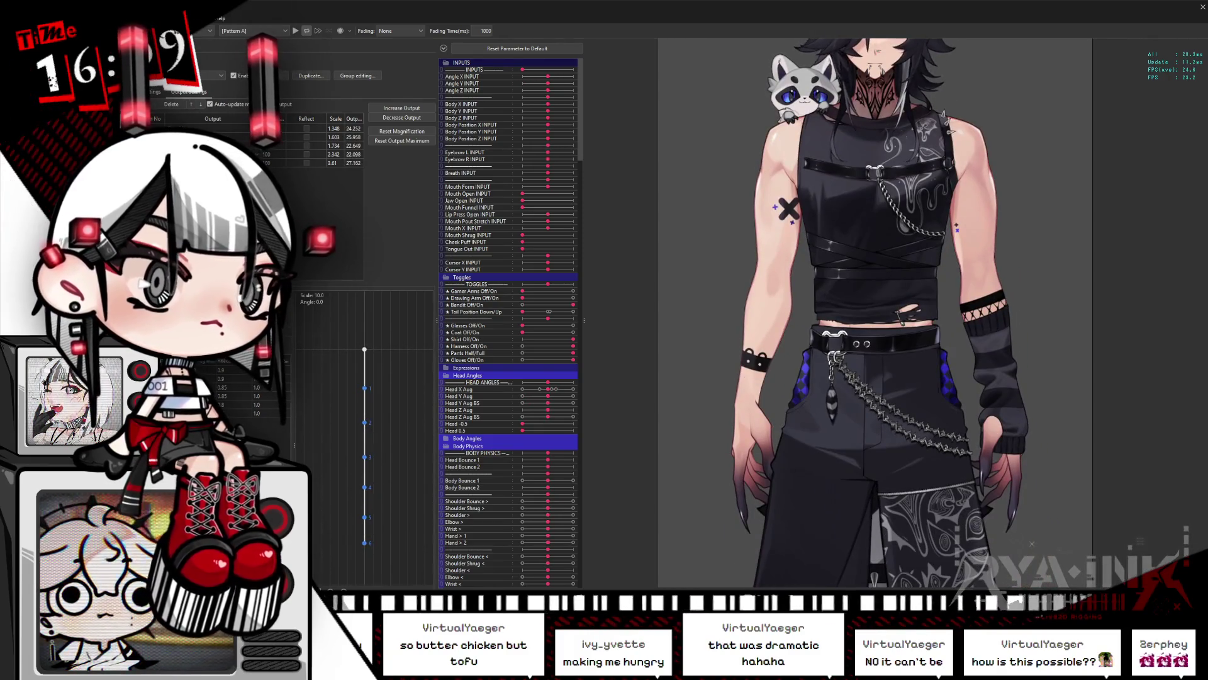
Compare the shoulder group's Input and Output Settings, then move to the Shoulder < group
{"action": "left_click", "coordinate": [156, 92]}
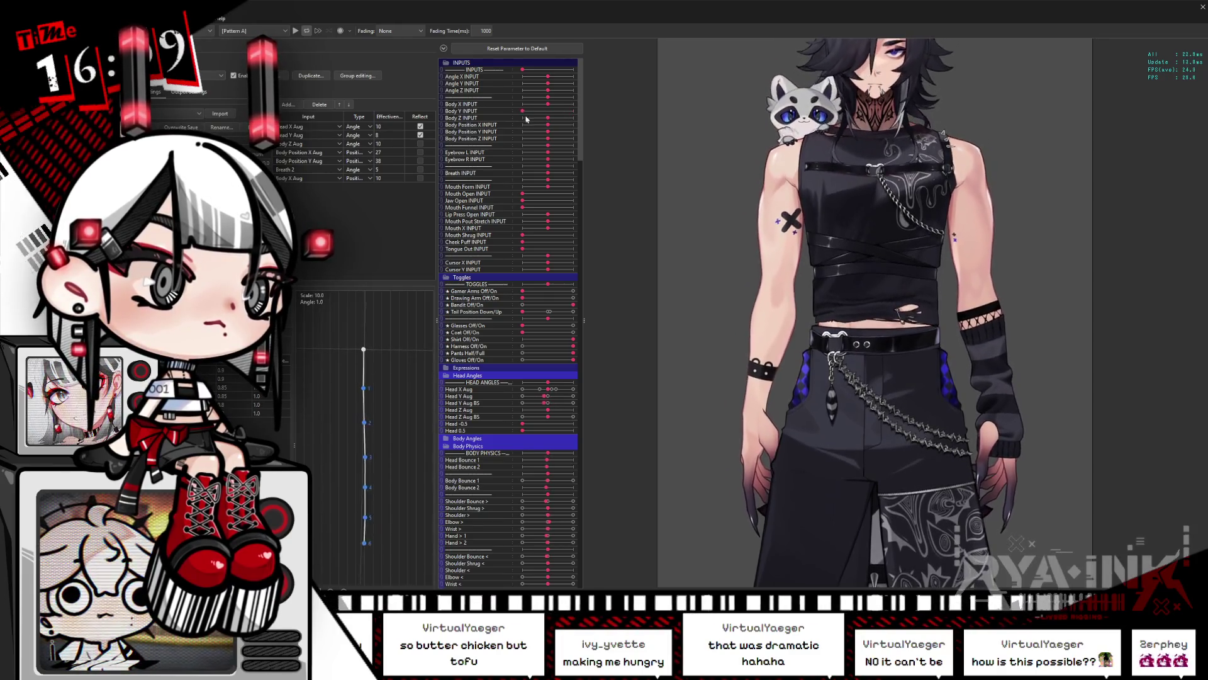
{"action": "left_click", "coordinate": [188, 92]}
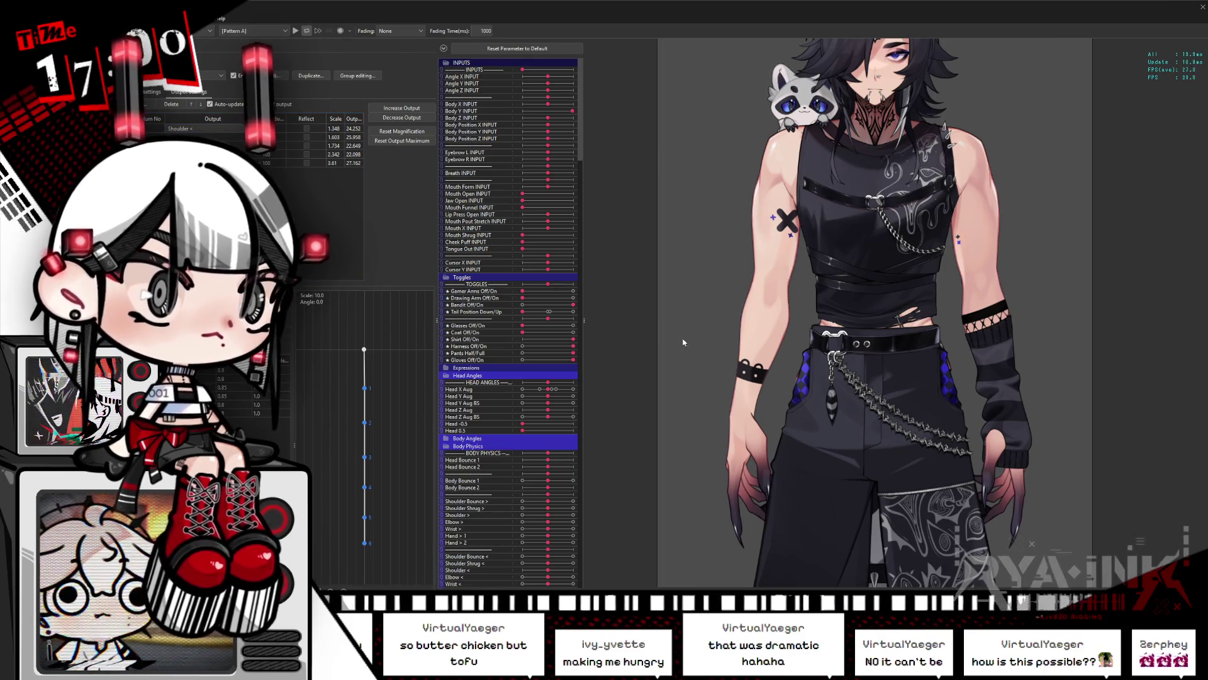
{"action": "key", "text": "Down"}
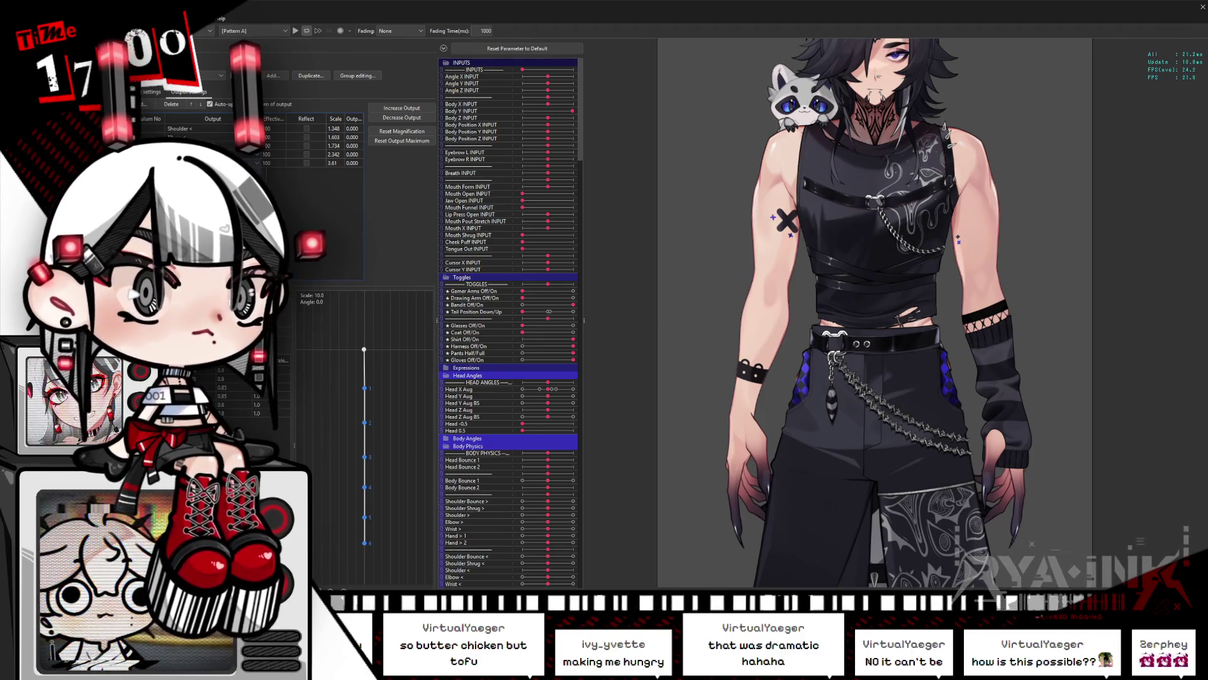
Pick other shoulder groups from the group list, ending on Shoulder >'s input settings
{"action": "left_click", "coordinate": [214, 75]}
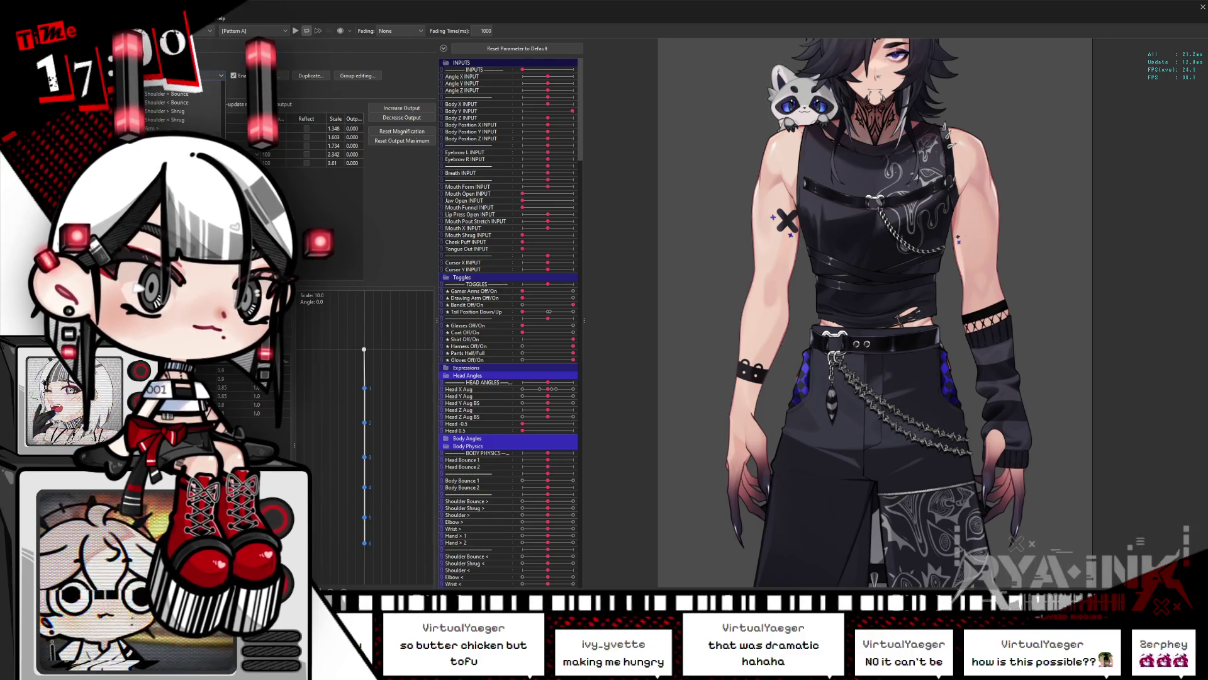
{"action": "left_click", "coordinate": [886, 287]}
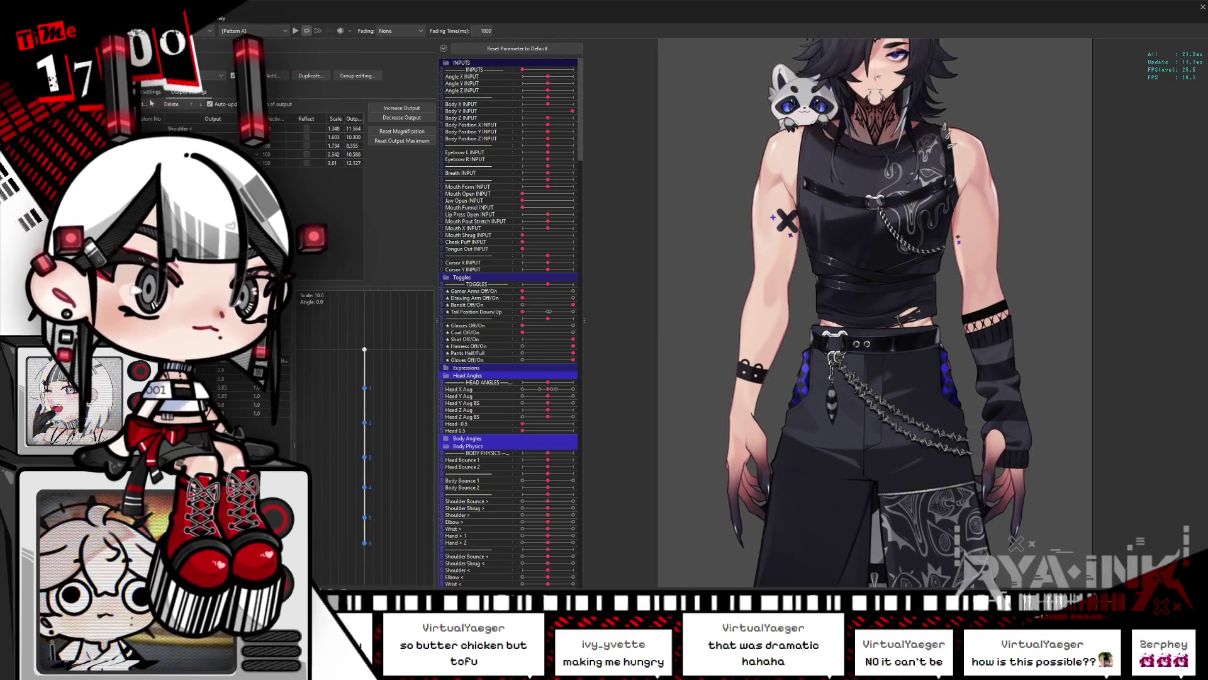
{"action": "left_click", "coordinate": [196, 76]}
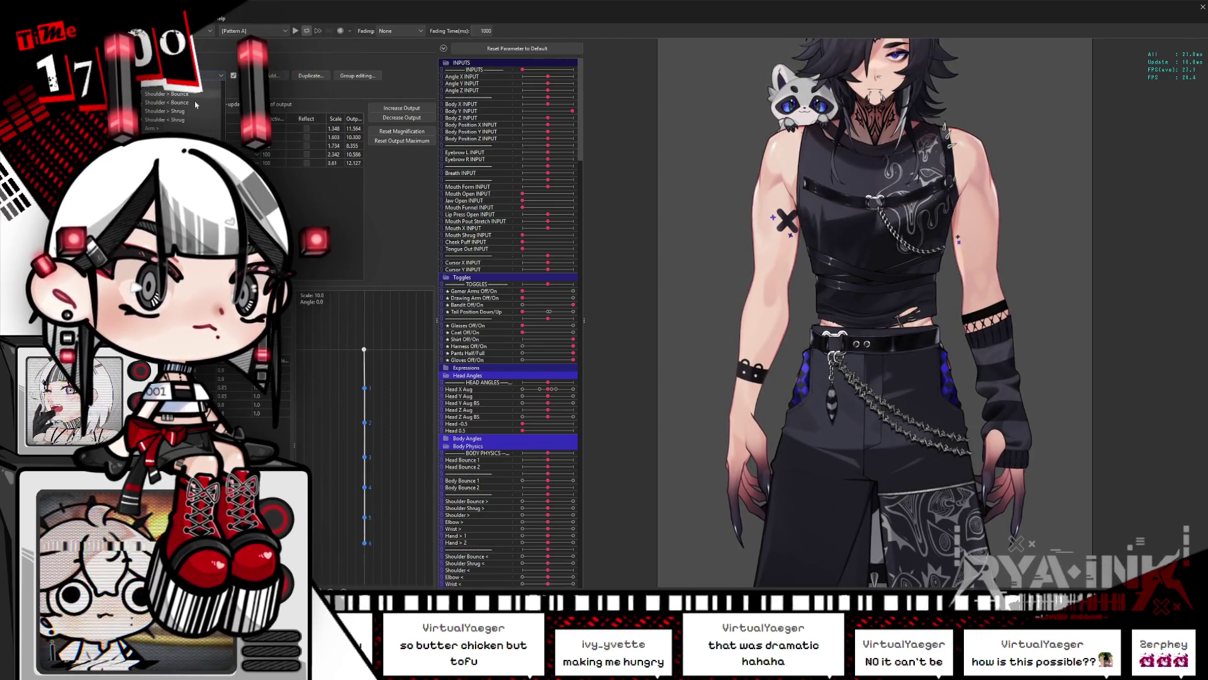
{"action": "left_click", "coordinate": [171, 129]}
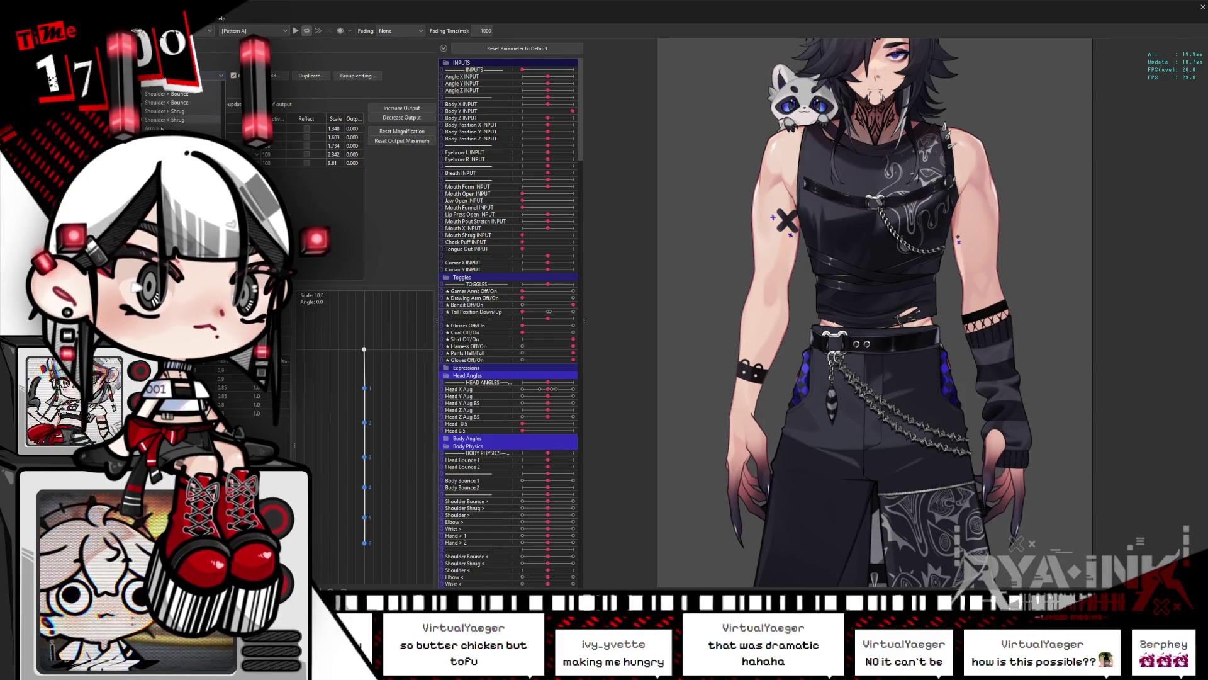
{"action": "left_click", "coordinate": [151, 92]}
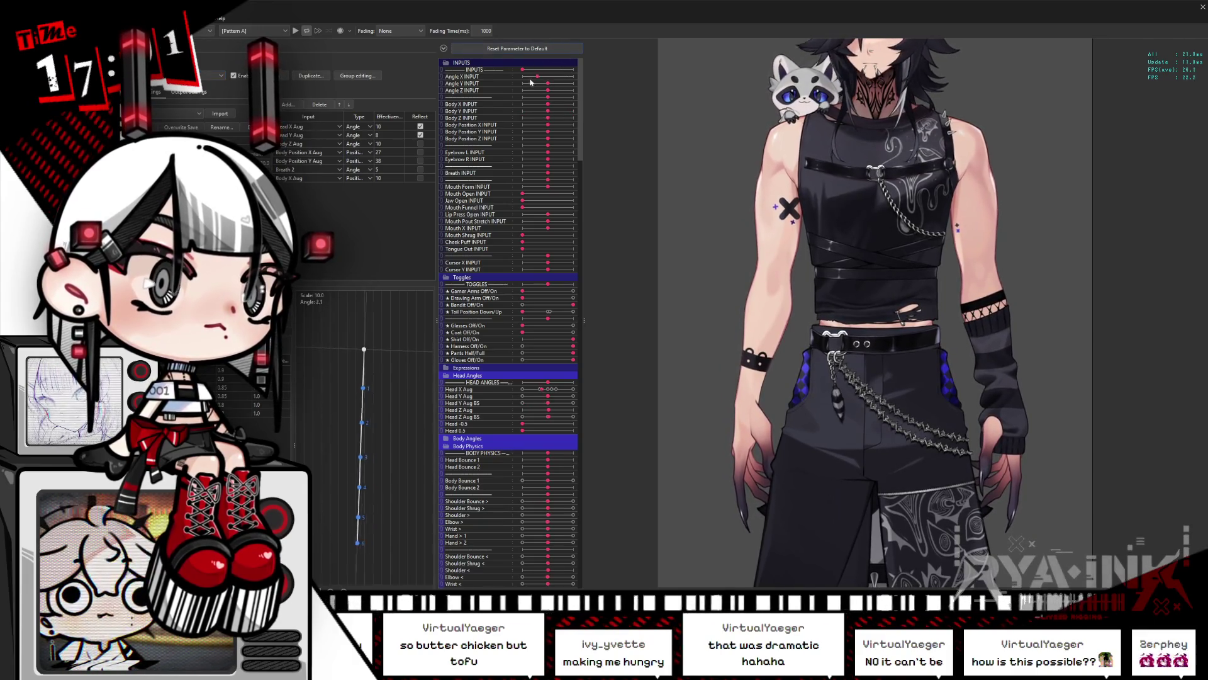
Toggle Reflect on Head X Aug off and back on, then swing the body sliders to test sway
{"action": "left_click", "coordinate": [421, 126]}
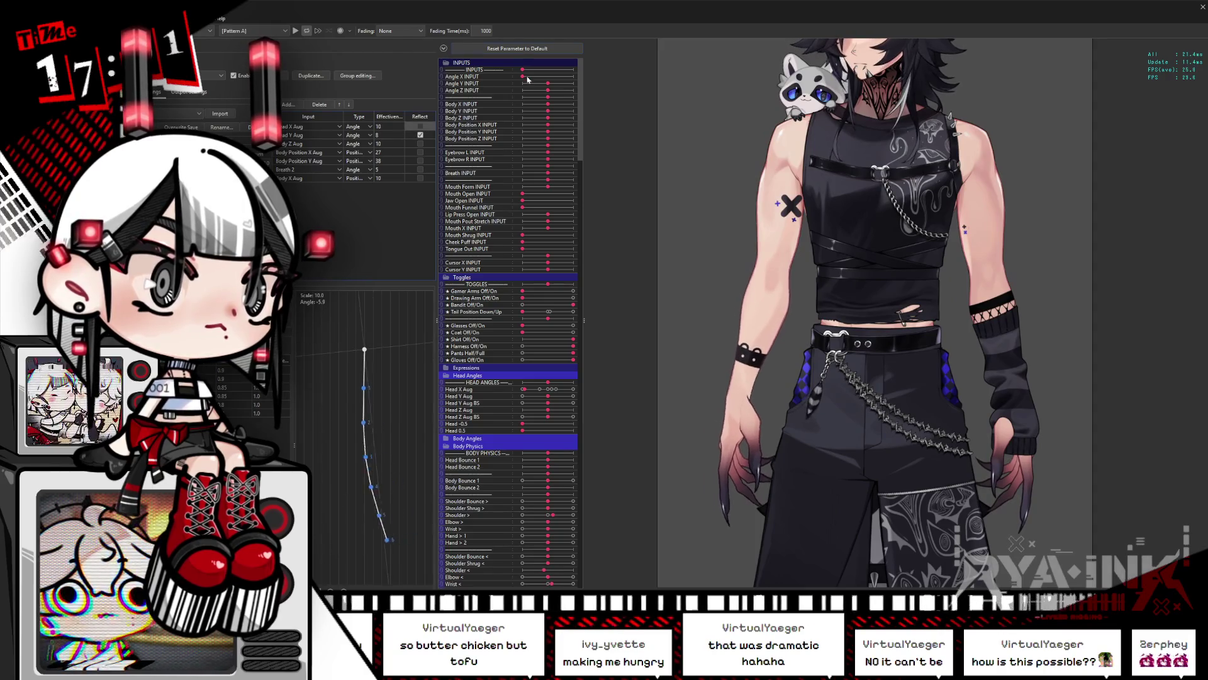
{"action": "left_click", "coordinate": [421, 126]}
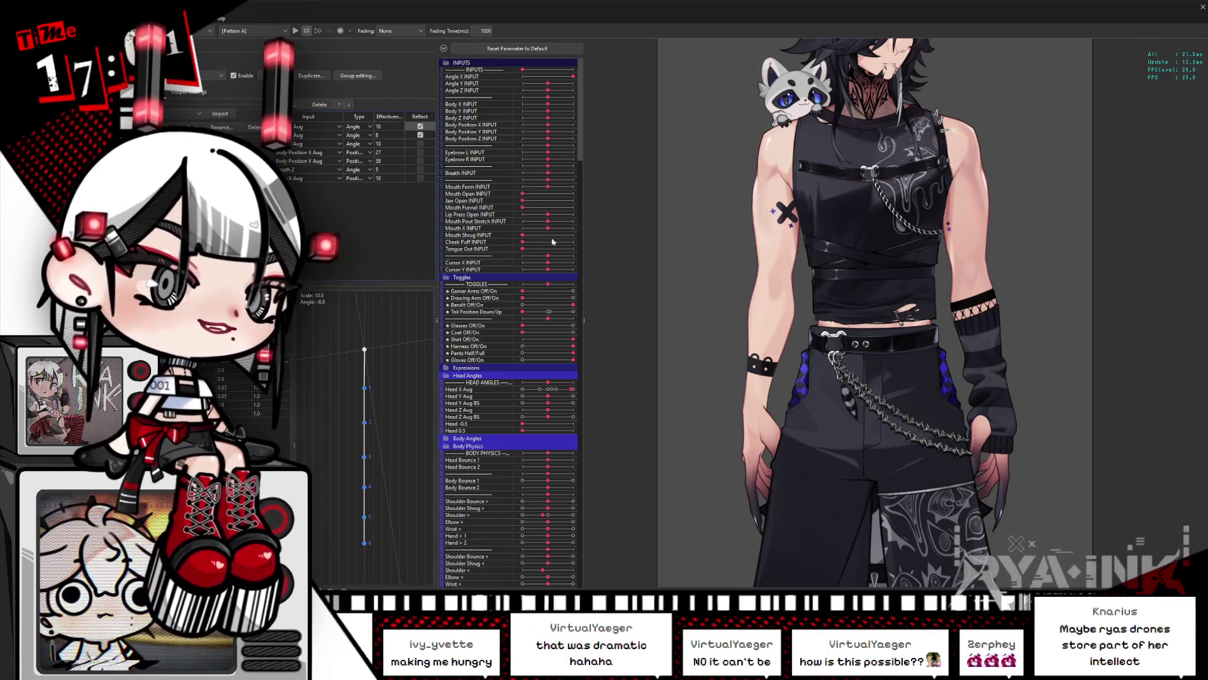
{"action": "mouse_move", "coordinate": [549, 136]}
{"action": "left_mouse_down"}
{"action": "mouse_move", "coordinate": [564, 136]}
{"action": "mouse_move", "coordinate": [412, 184]}
{"action": "left_mouse_up"}
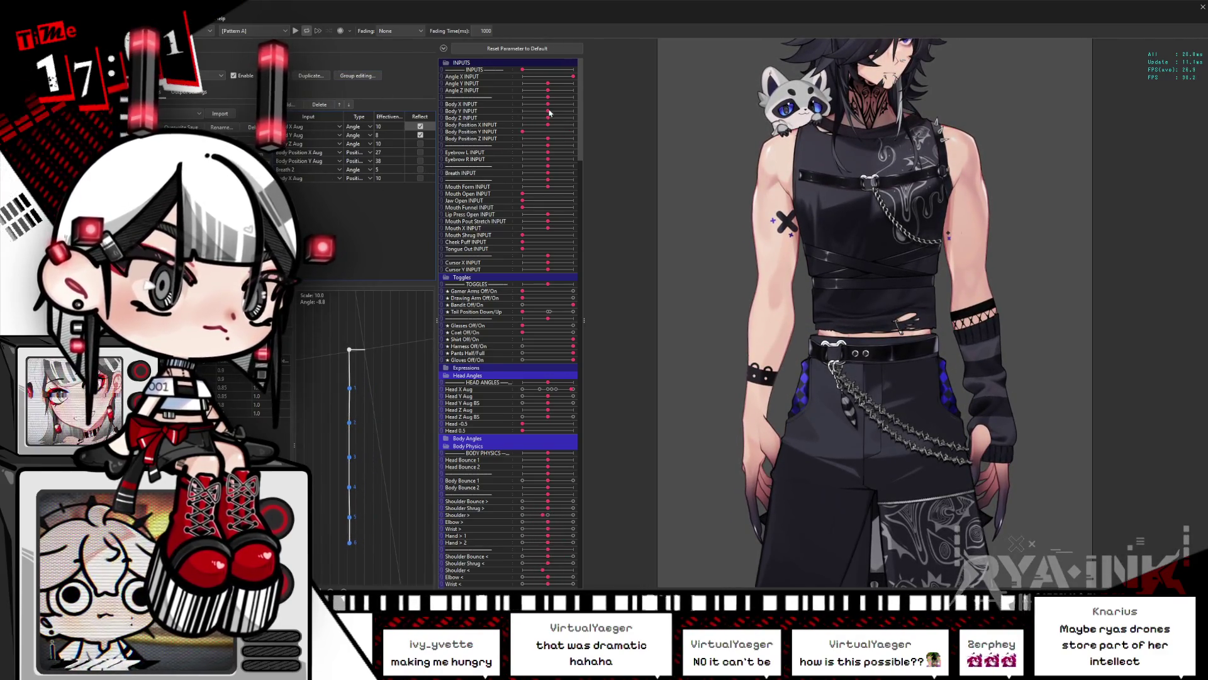
{"action": "left_click_drag", "start_coordinate": [545, 104], "coordinate": [491, 121]}
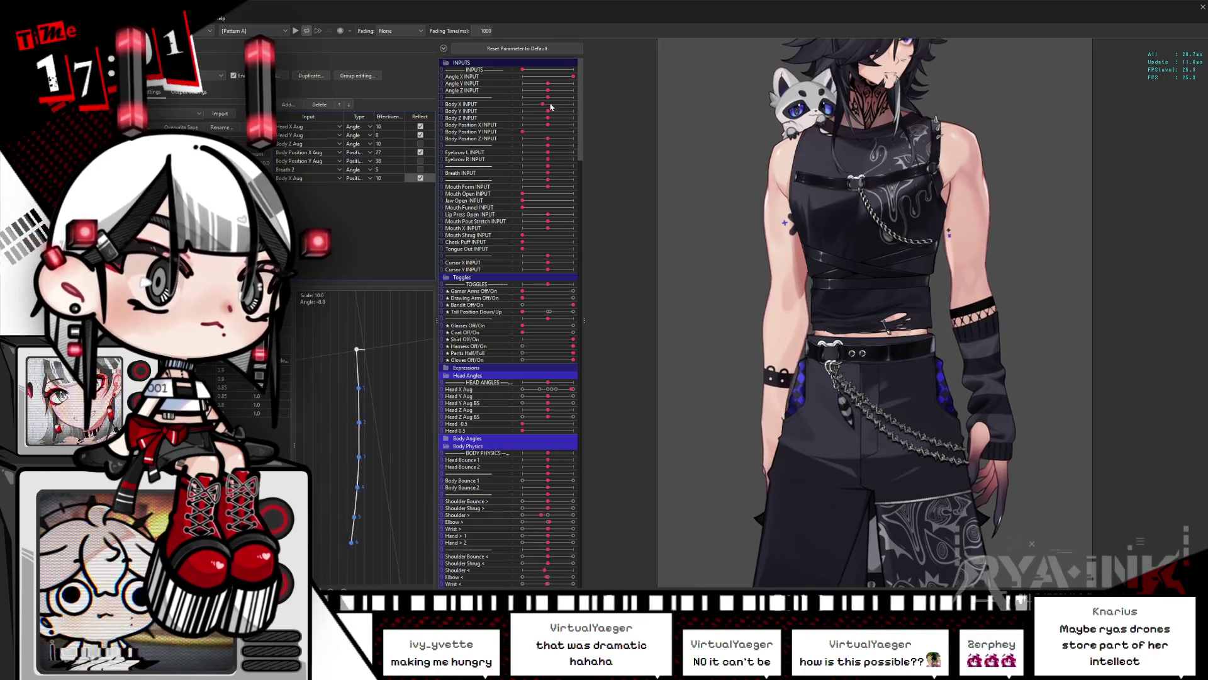
{"action": "left_click_drag", "start_coordinate": [549, 107], "coordinate": [588, 102]}
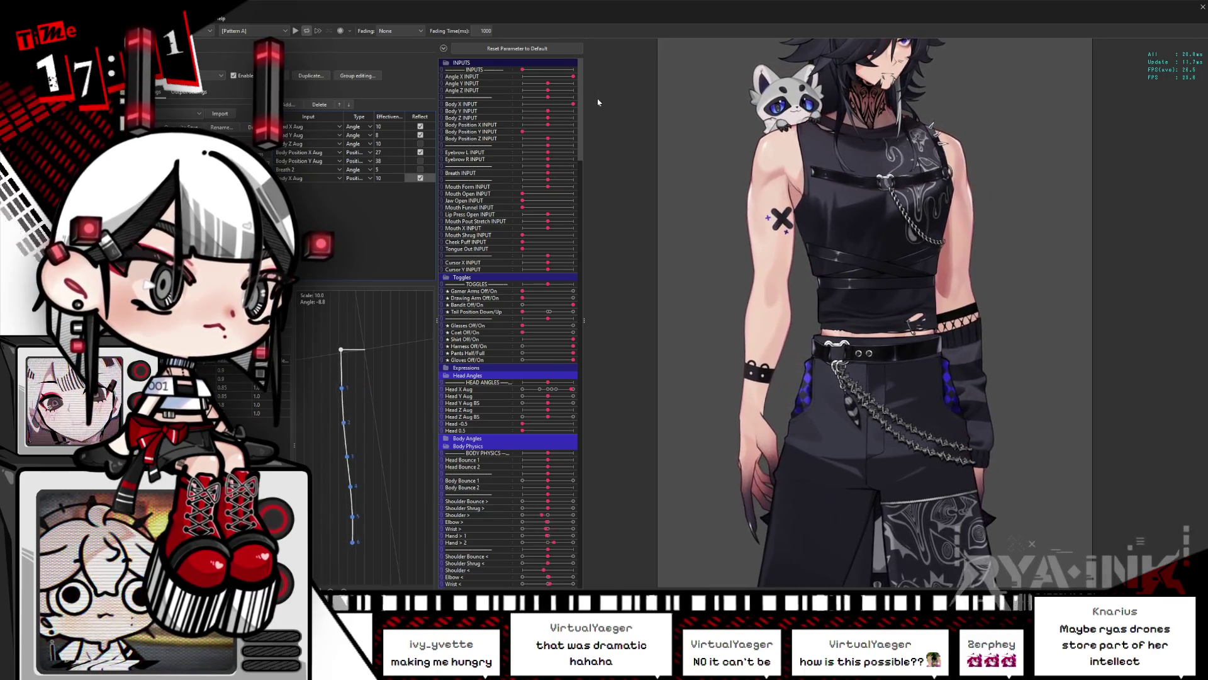
{"action": "left_click_drag", "start_coordinate": [534, 105], "coordinate": [507, 105]}
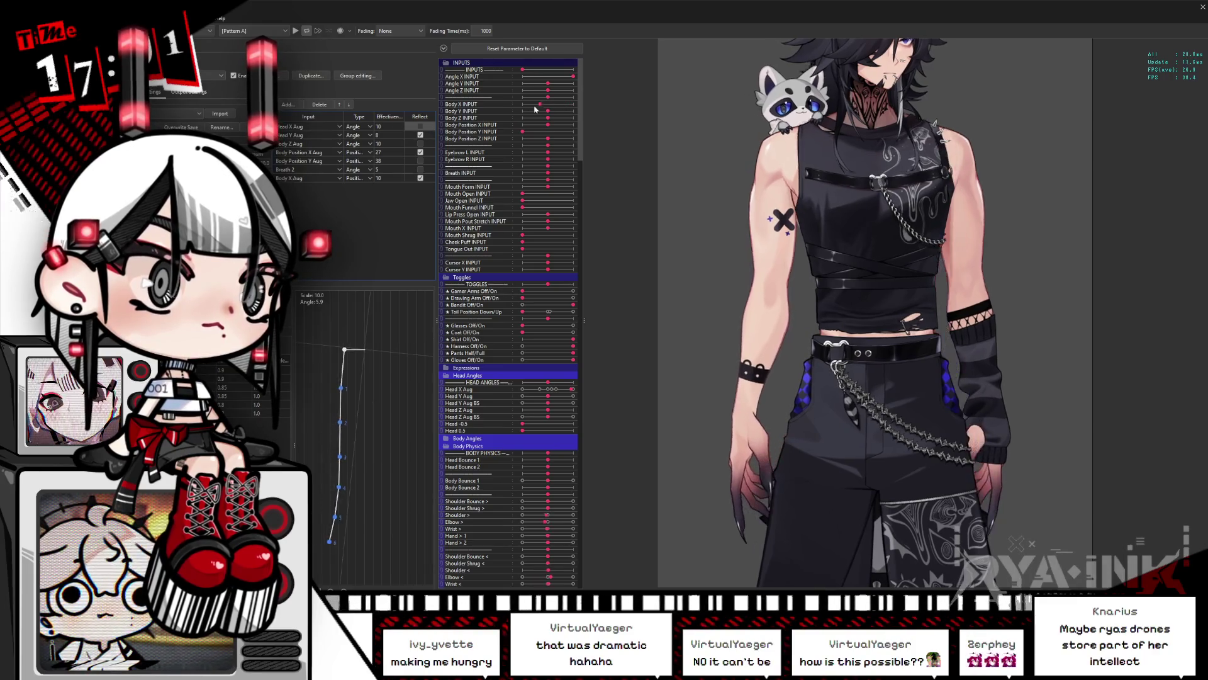
{"action": "left_click_drag", "start_coordinate": [585, 104], "coordinate": [512, 117]}
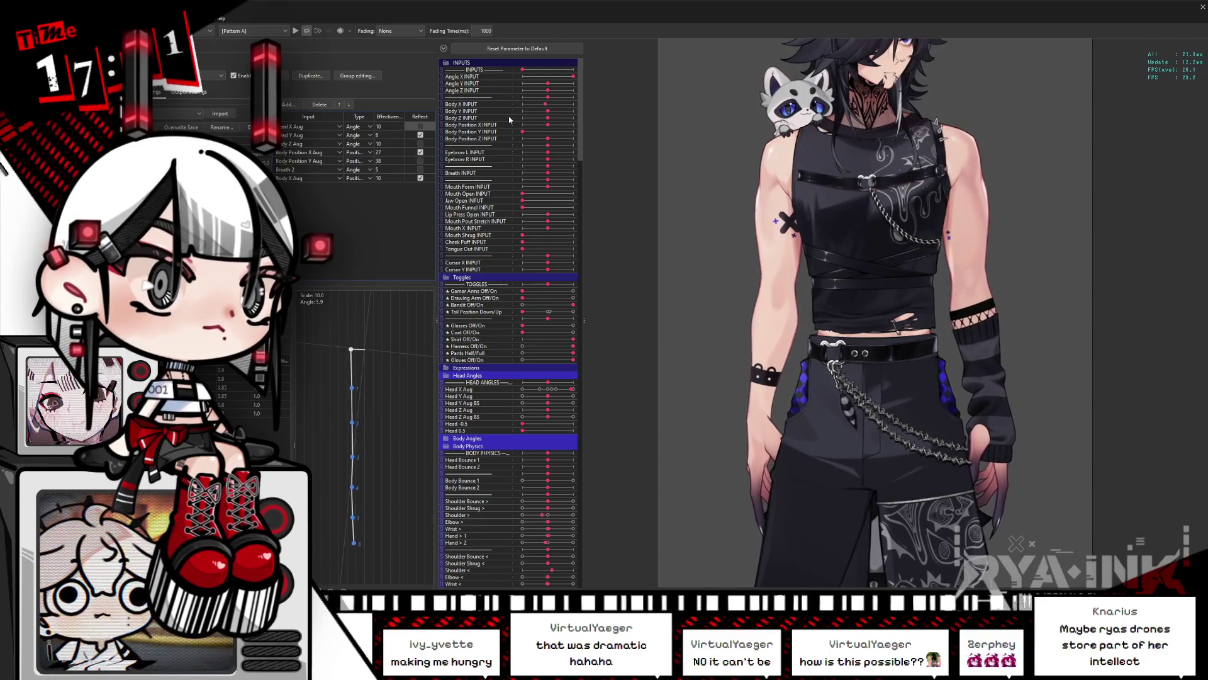
Enable Reflect for Body Z Aug, retest body turn and position, then close the preview
{"action": "left_click", "coordinate": [421, 143]}
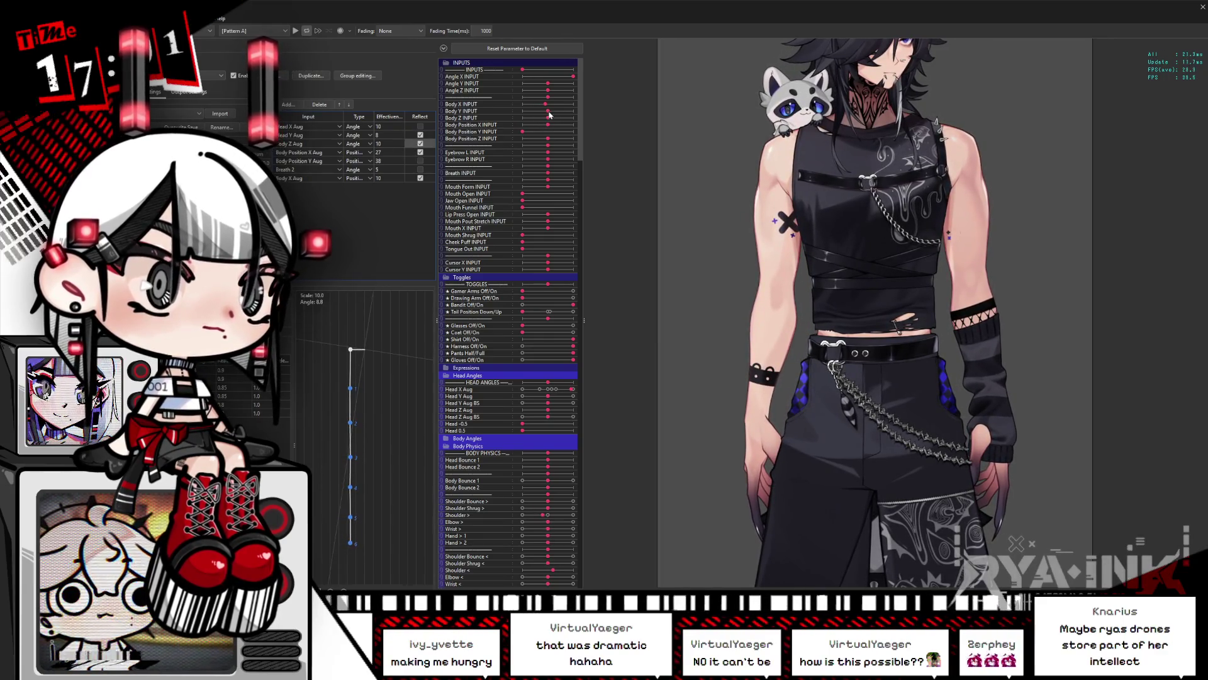
{"action": "left_click_drag", "start_coordinate": [524, 104], "coordinate": [591, 102]}
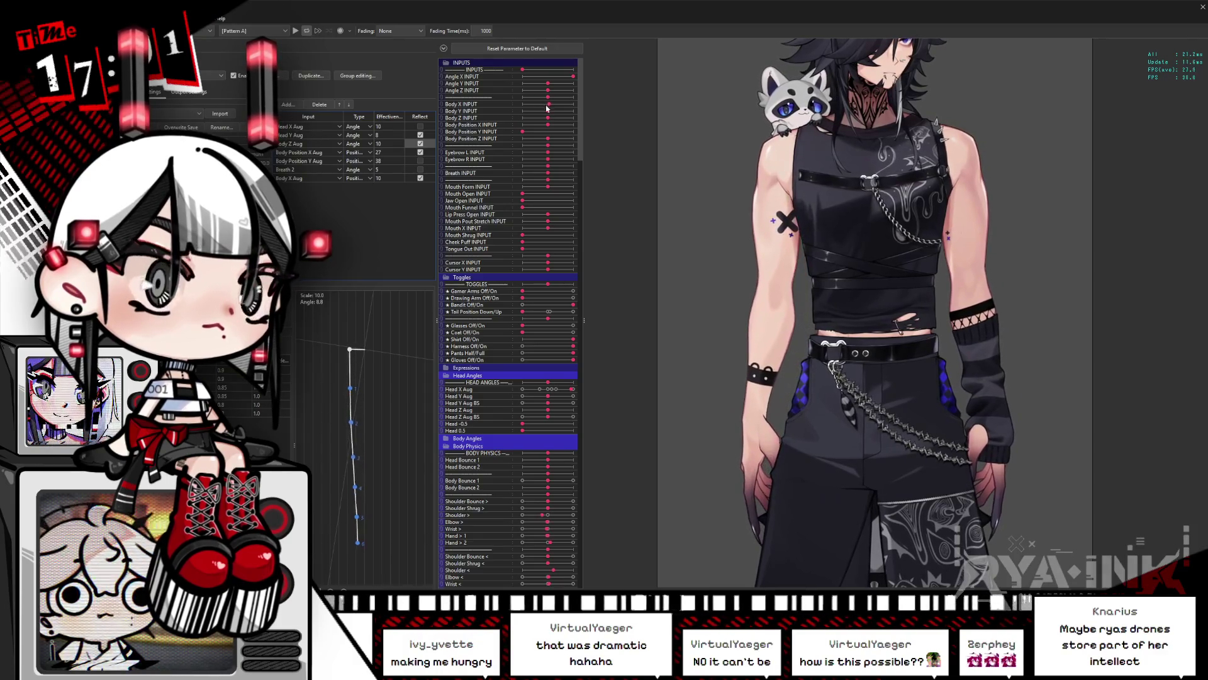
{"action": "left_click", "coordinate": [541, 48]}
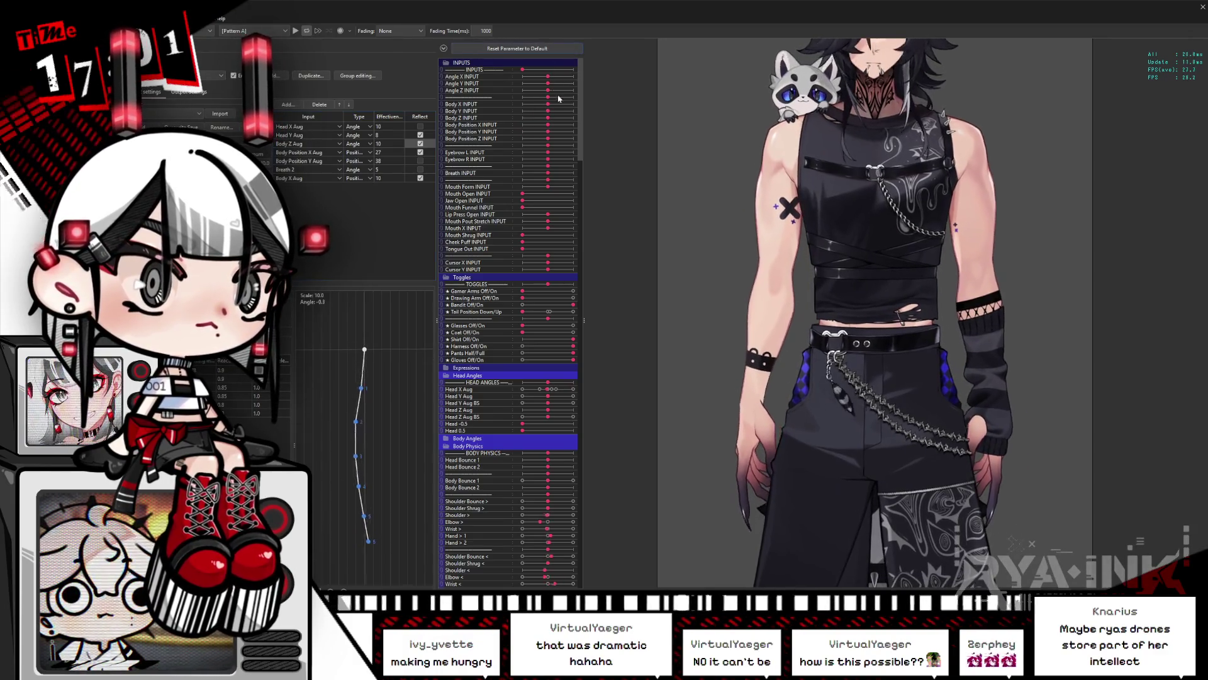
{"action": "mouse_move", "coordinate": [549, 125]}
{"action": "left_mouse_down"}
{"action": "mouse_move", "coordinate": [562, 125]}
{"action": "mouse_move", "coordinate": [515, 134]}
{"action": "left_mouse_up"}
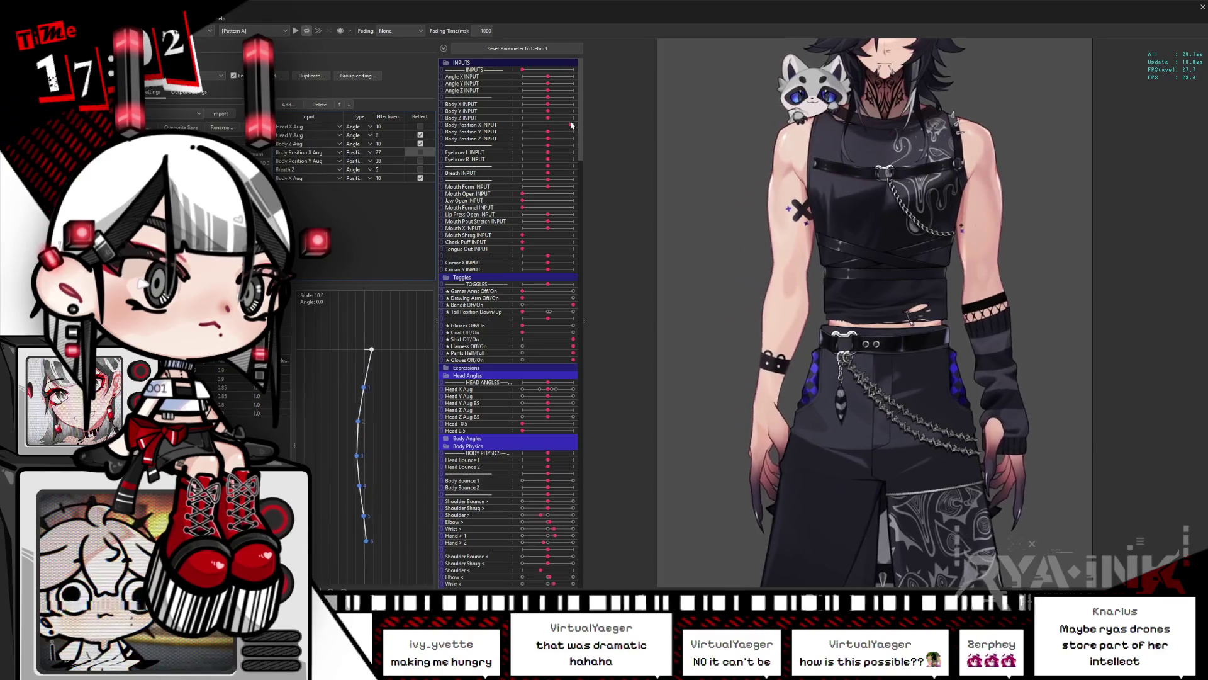
{"action": "mouse_move", "coordinate": [515, 133]}
{"action": "left_mouse_down"}
{"action": "mouse_move", "coordinate": [590, 122]}
{"action": "mouse_move", "coordinate": [443, 151]}
{"action": "left_mouse_up"}
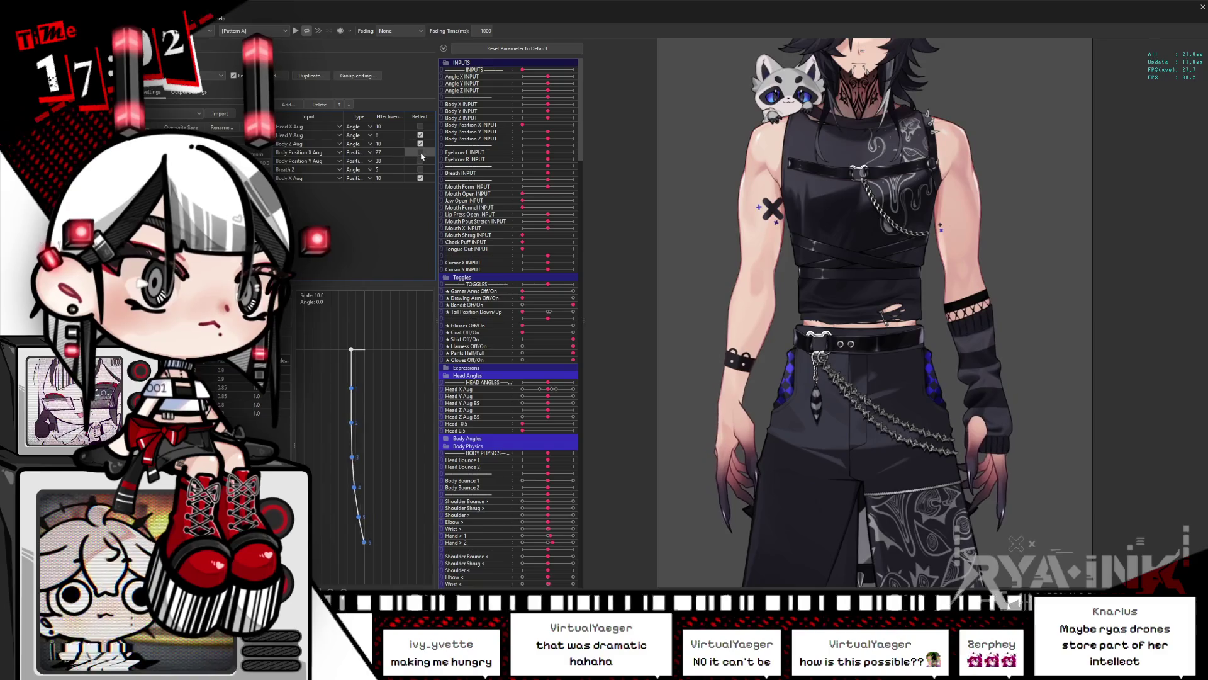
{"action": "left_click", "coordinate": [1196, 11]}
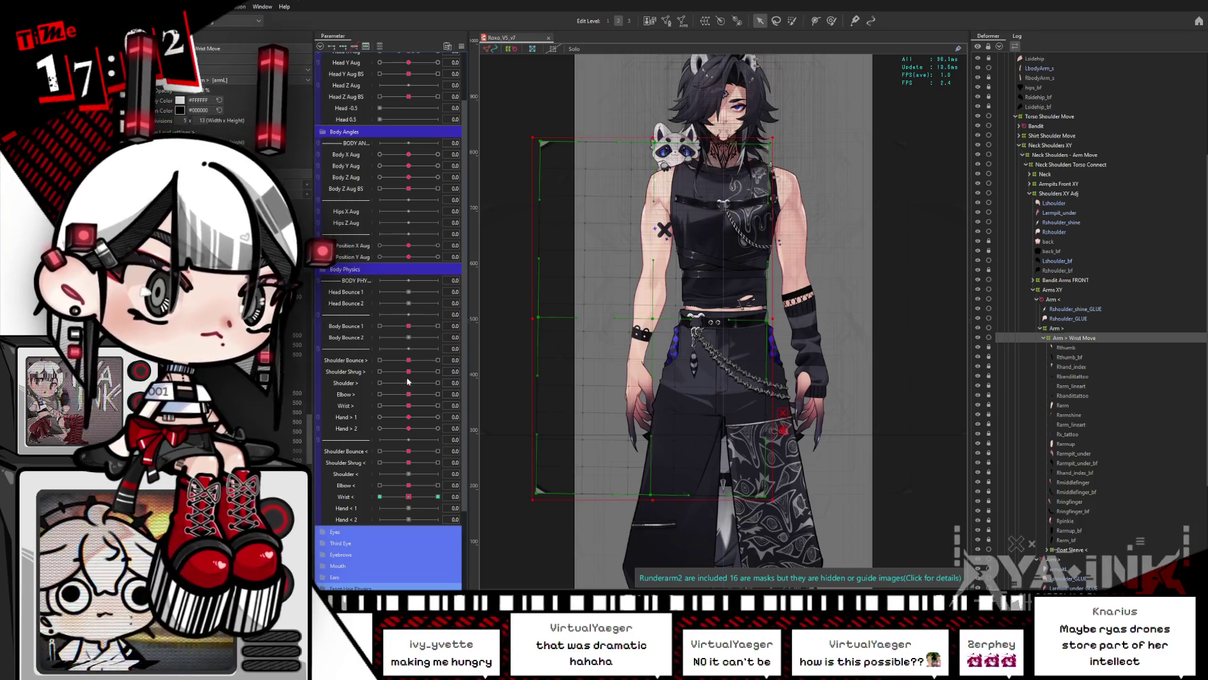
Select the Shirt Shoulder Move deformer and cycle Shoulder > and Shoulder < through 1.0, -1.0 and 0
{"action": "left_click", "coordinate": [724, 327]}
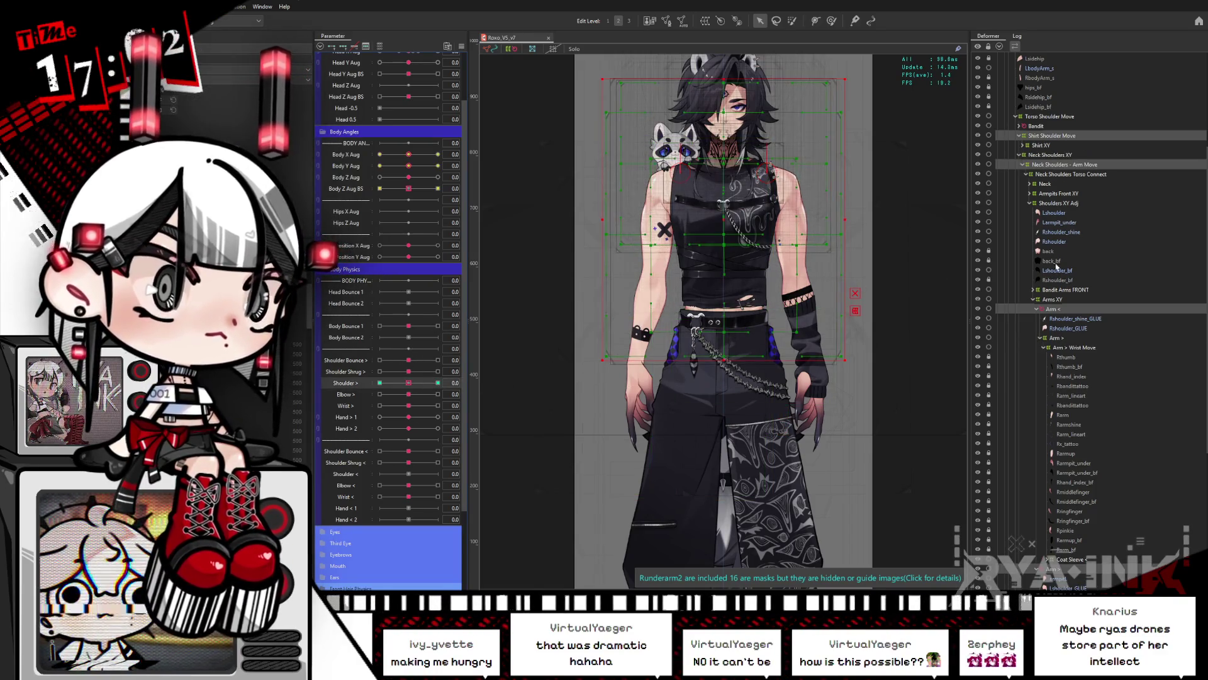
{"action": "scroll", "coordinate": [1103, 357], "scroll_direction": "down", "scroll_amount": 3}
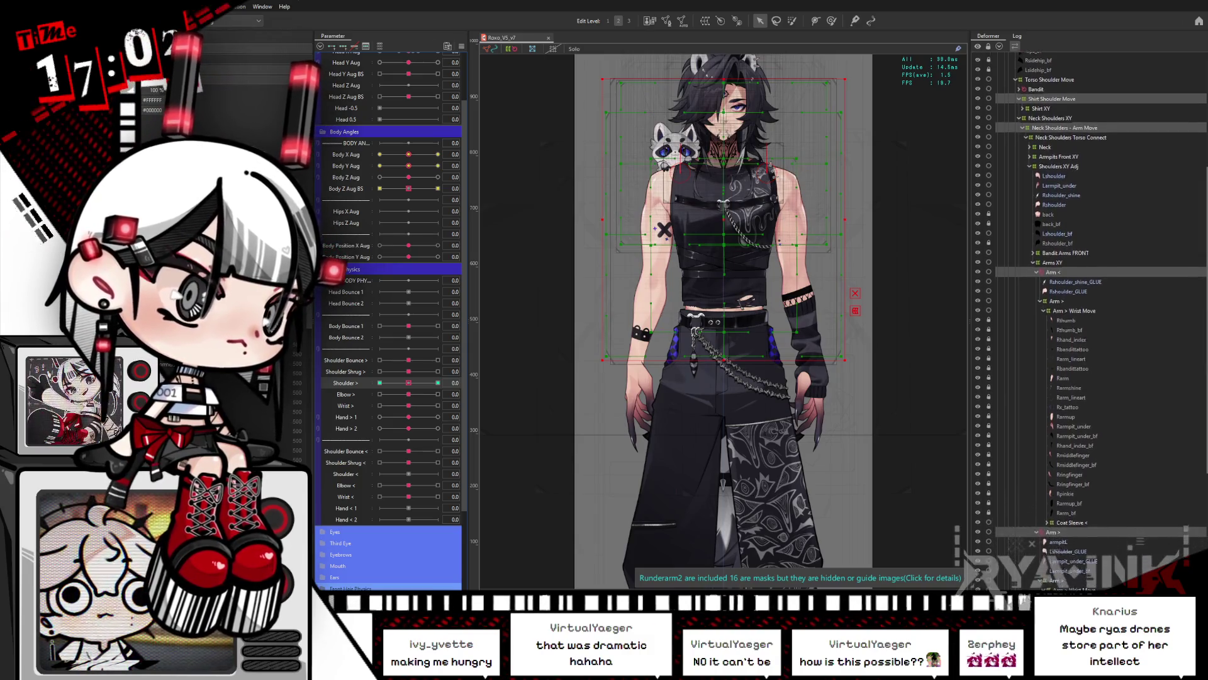
{"action": "left_click_drag", "start_coordinate": [408, 383], "coordinate": [445, 388]}
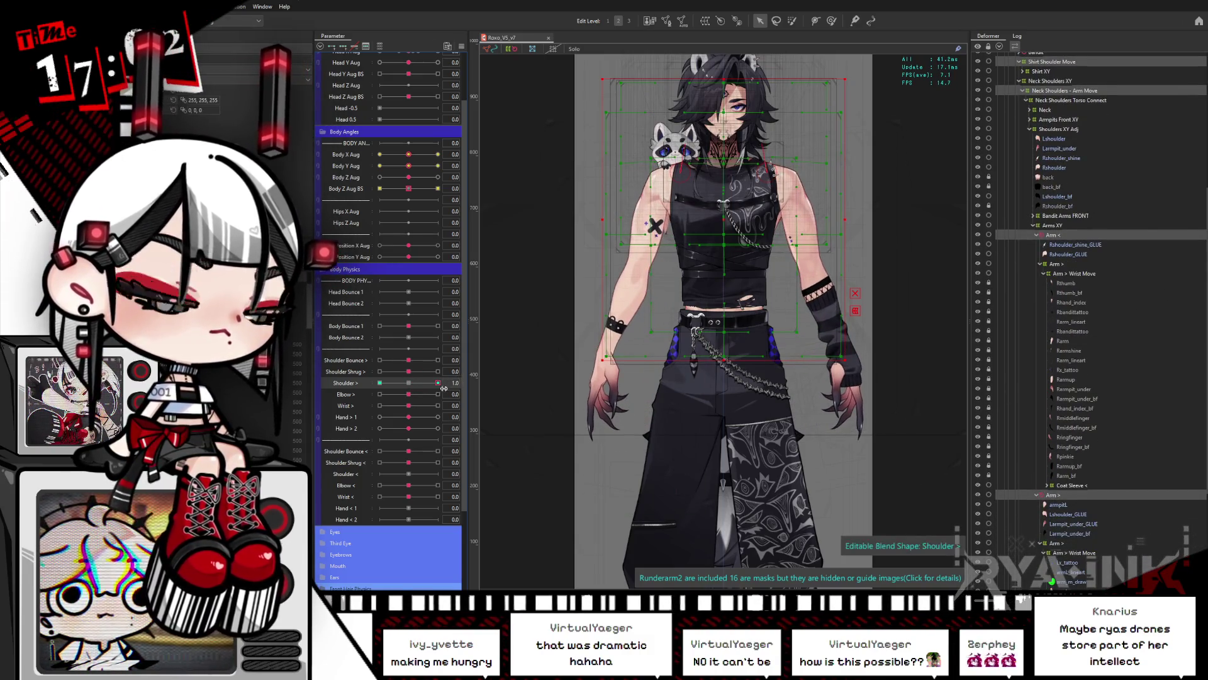
{"action": "left_click", "coordinate": [413, 385]}
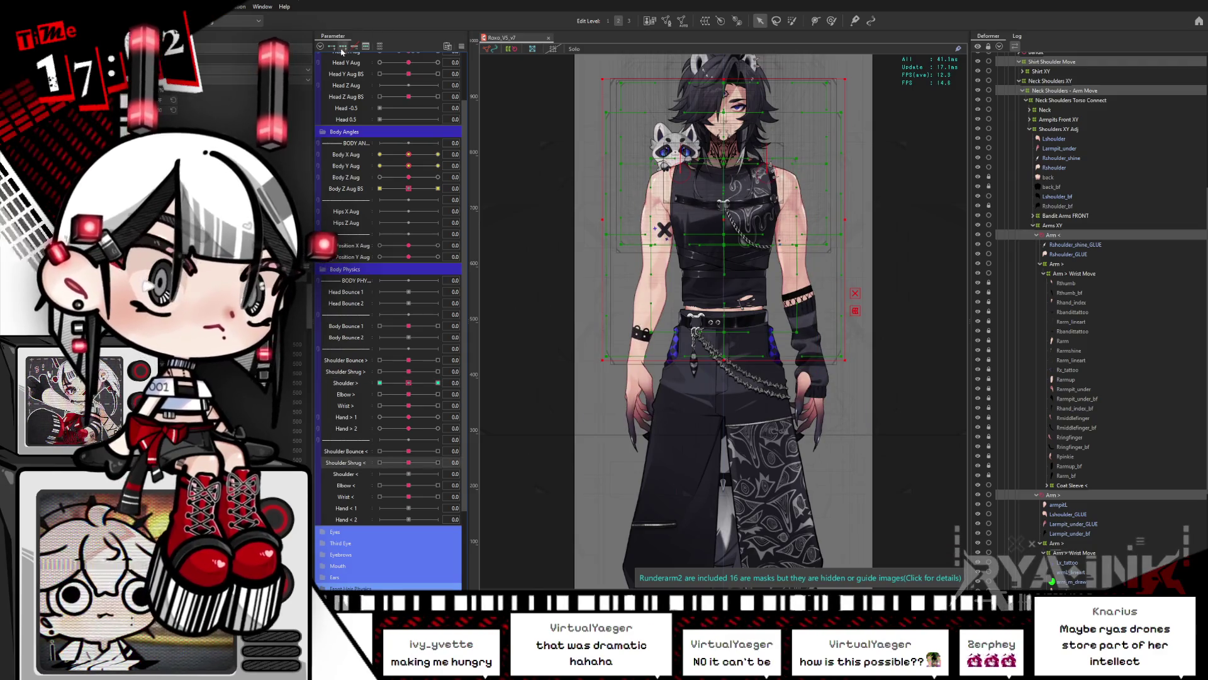
{"action": "left_click", "coordinate": [413, 476]}
{"action": "left_click", "coordinate": [438, 476]}
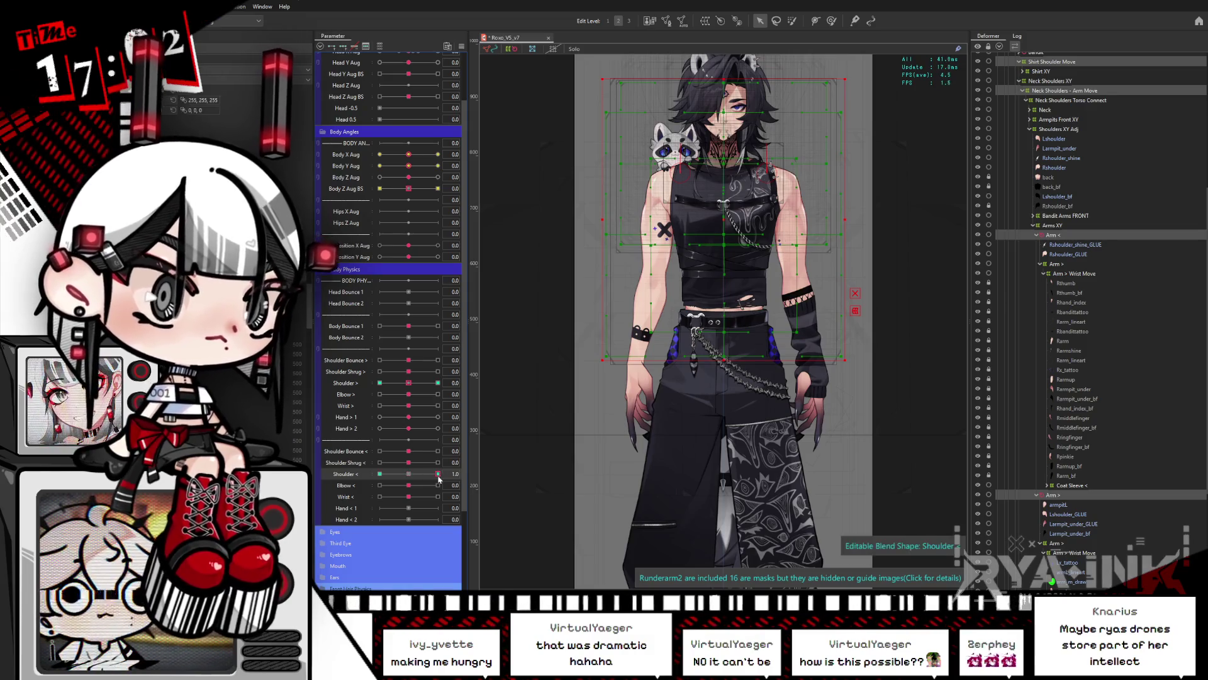
{"action": "left_click", "coordinate": [409, 474]}
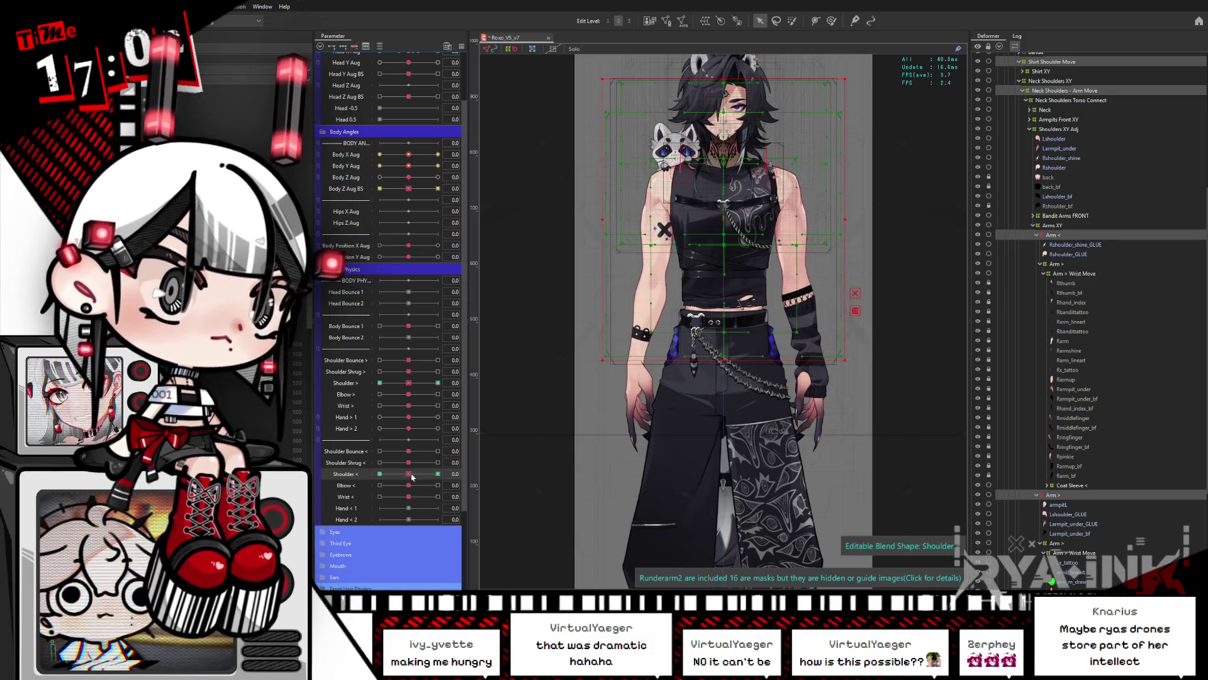
{"action": "left_click", "coordinate": [379, 384]}
{"action": "left_click", "coordinate": [408, 383]}
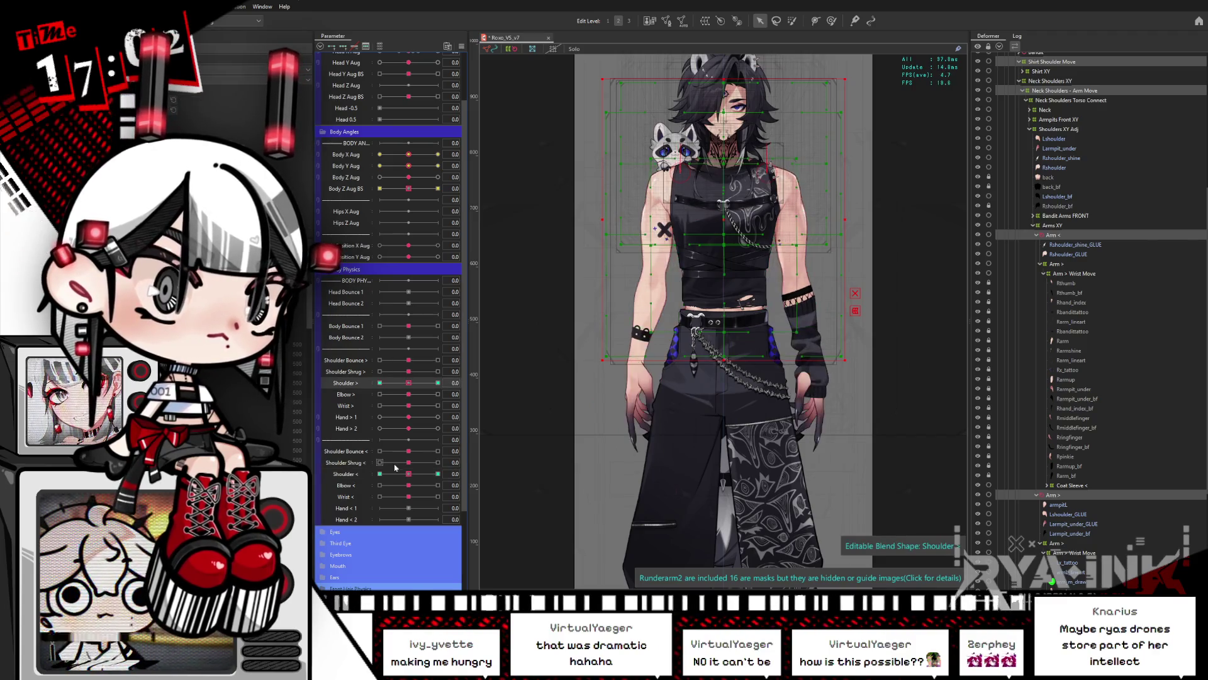
{"action": "left_click", "coordinate": [379, 474]}
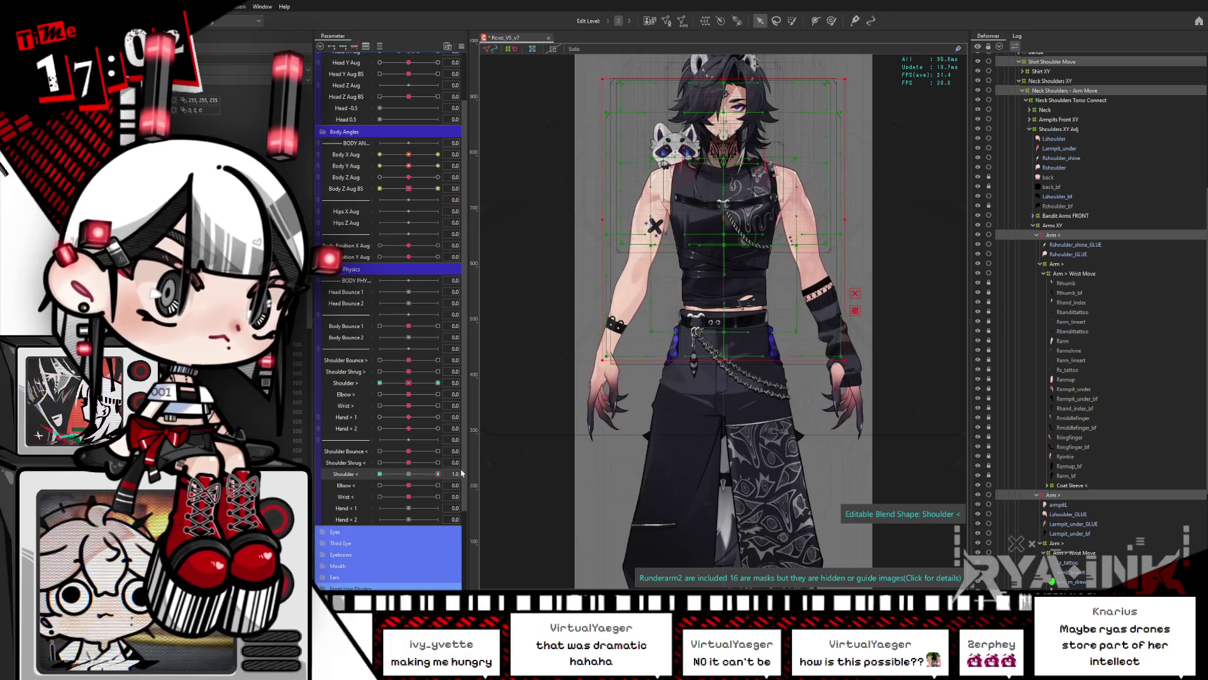
{"action": "left_click", "coordinate": [406, 474]}
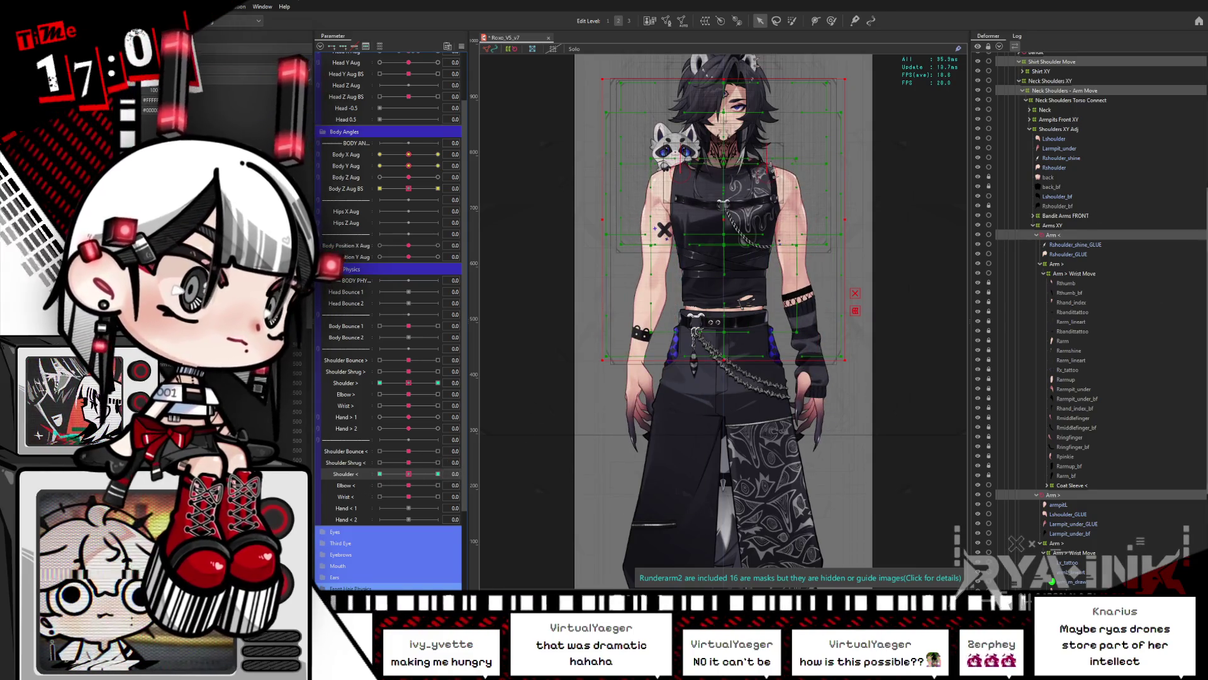
Set Shoulder < to 1.0 on the Neck Shoulders - Arm Move deformer and box-select the arm and shoulder points
{"action": "left_click", "coordinate": [1058, 496]}
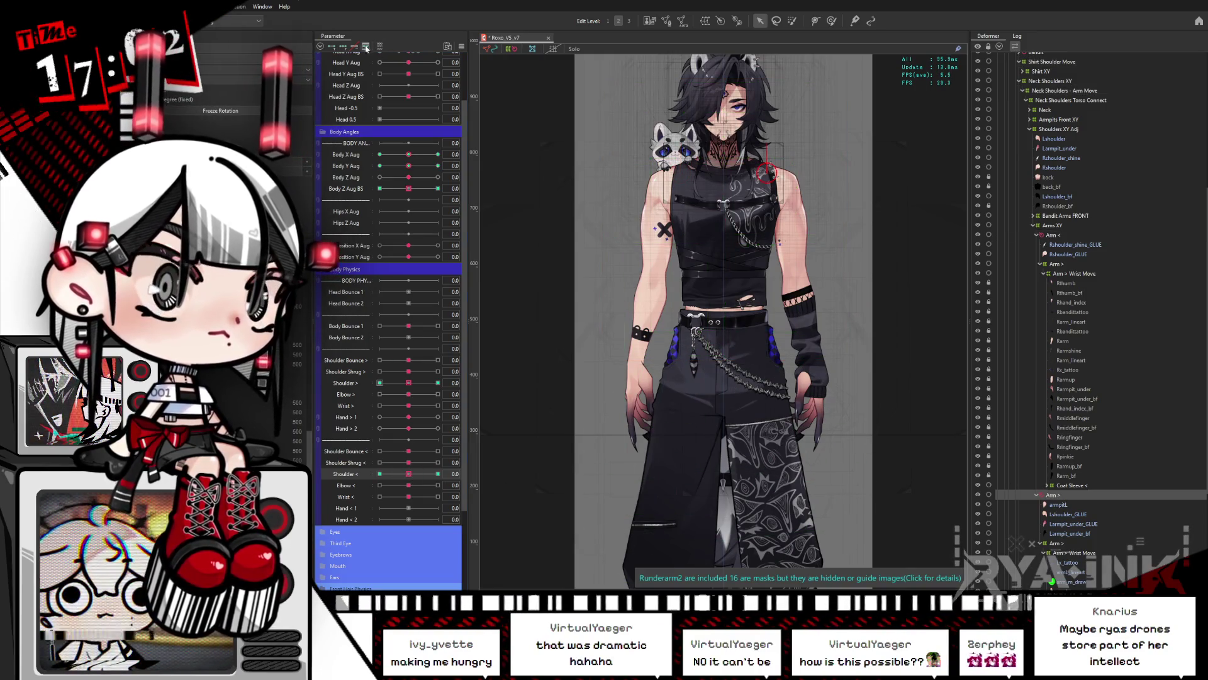
{"action": "left_click_drag", "start_coordinate": [413, 474], "coordinate": [438, 474]}
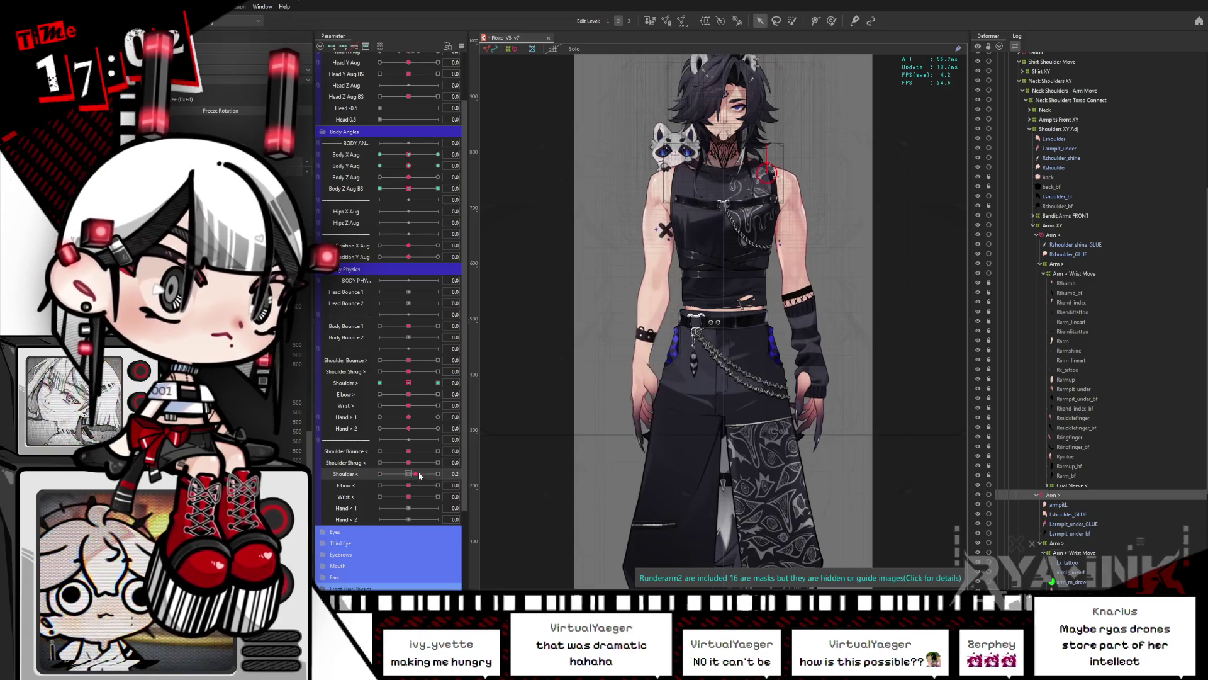
{"action": "left_click", "coordinate": [629, 208]}
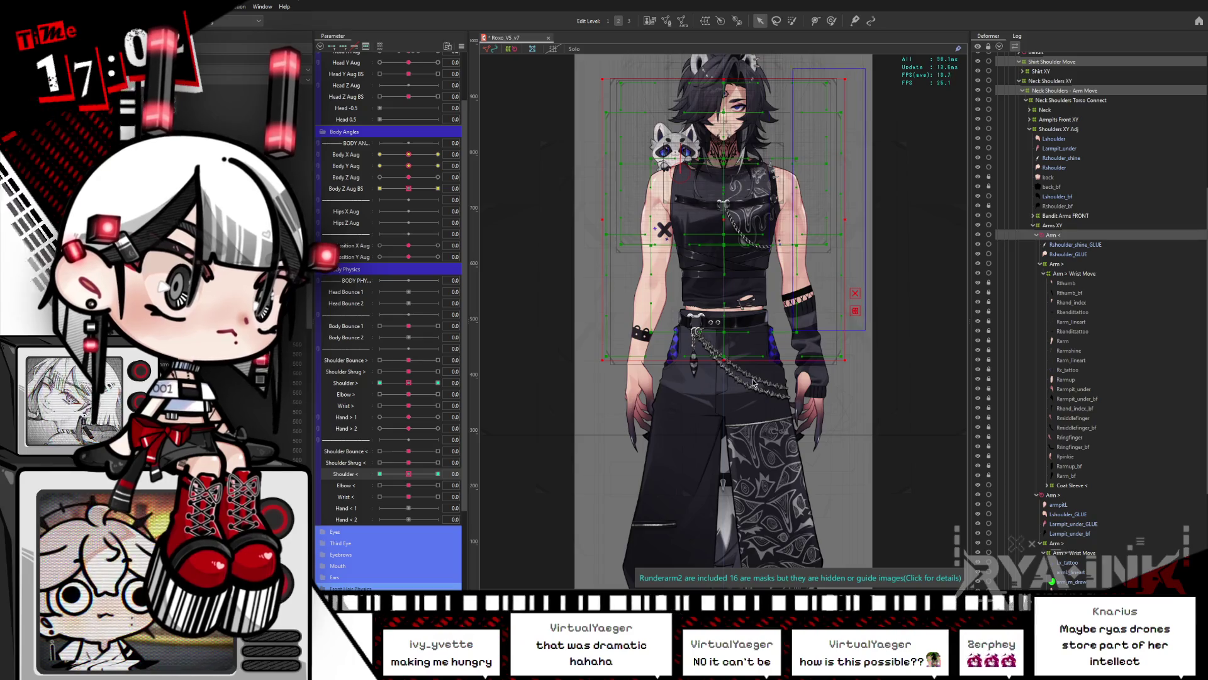
{"action": "left_click", "coordinate": [725, 406]}
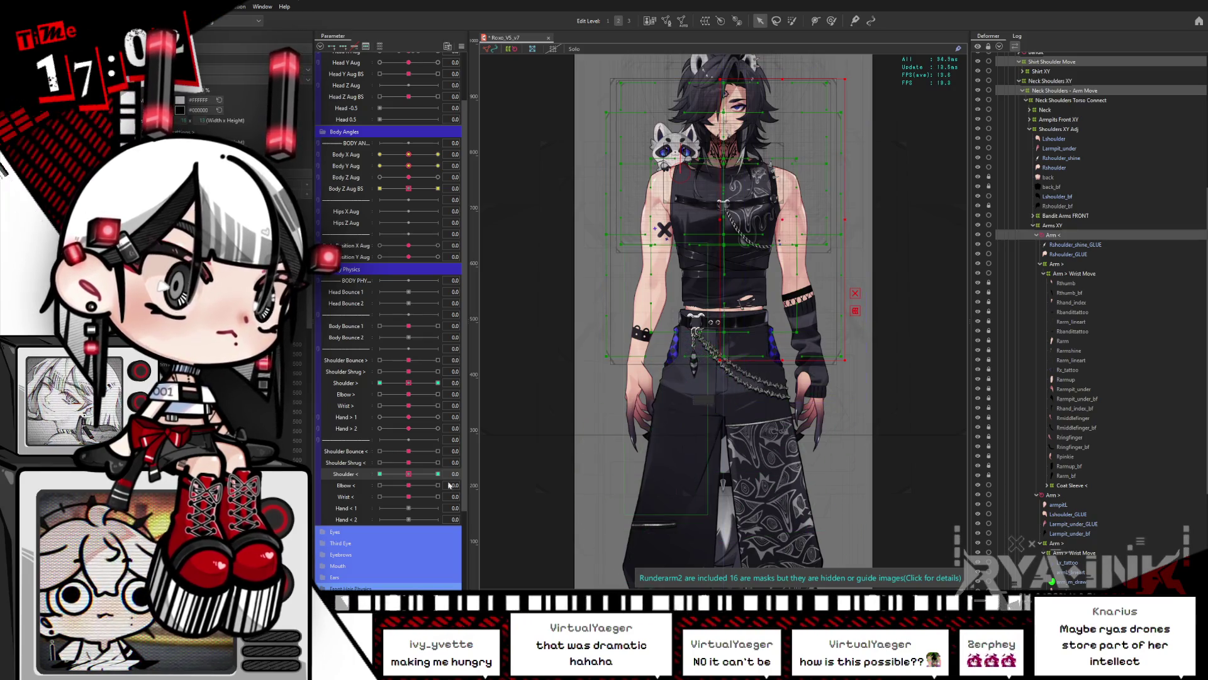
{"action": "mouse_move", "coordinate": [409, 477]}
{"action": "left_mouse_down"}
{"action": "mouse_move", "coordinate": [447, 472]}
{"action": "mouse_move", "coordinate": [369, 492]}
{"action": "mouse_move", "coordinate": [470, 467]}
{"action": "left_mouse_up"}
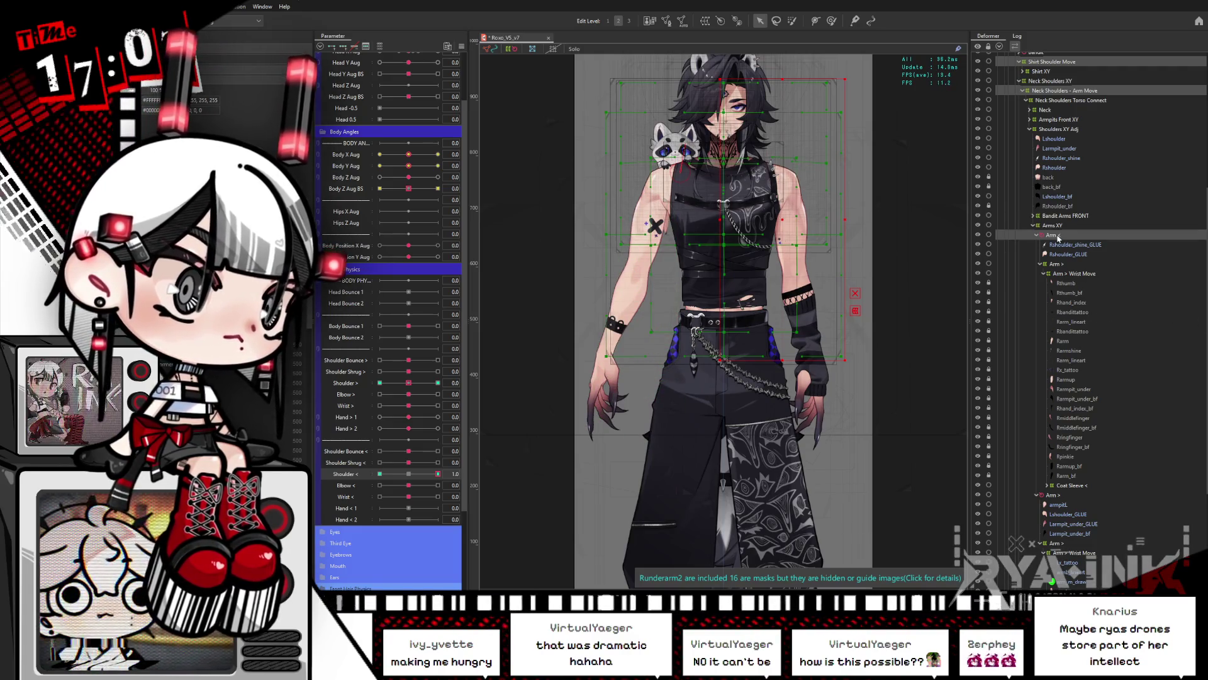
{"action": "left_click", "coordinate": [893, 404]}
{"action": "mouse_move", "coordinate": [893, 403]}
{"action": "left_mouse_down"}
{"action": "mouse_move", "coordinate": [721, 80]}
{"action": "mouse_move", "coordinate": [891, 370]}
{"action": "left_mouse_up"}
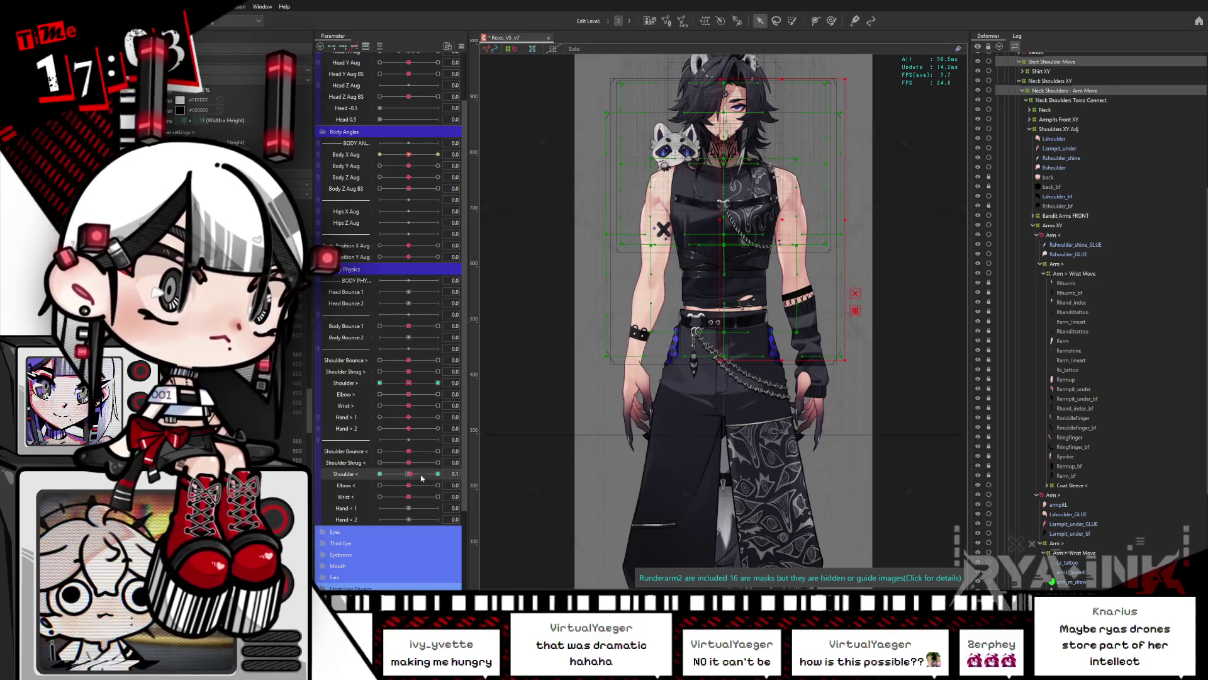
Return Shoulder < to 0, set Shoulder > to 1.0, and select the Neck Shoulders - Arm Move deformer
{"action": "left_click", "coordinate": [379, 473]}
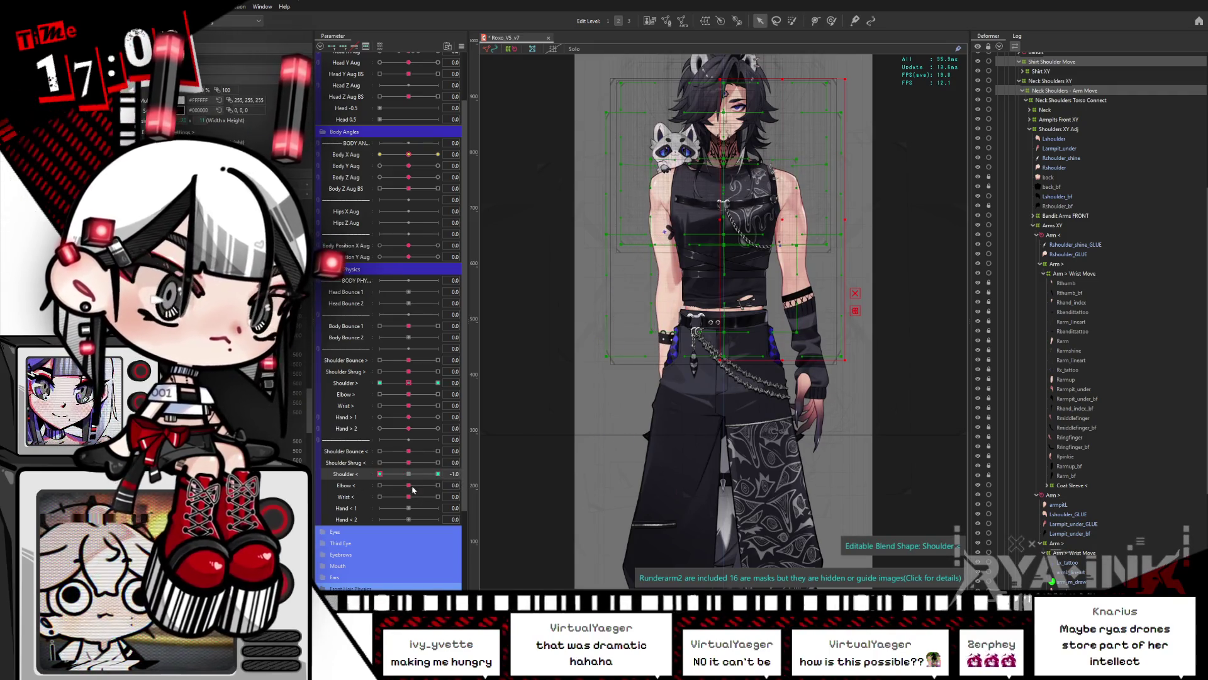
{"action": "left_click", "coordinate": [408, 473]}
{"action": "left_click", "coordinate": [408, 383]}
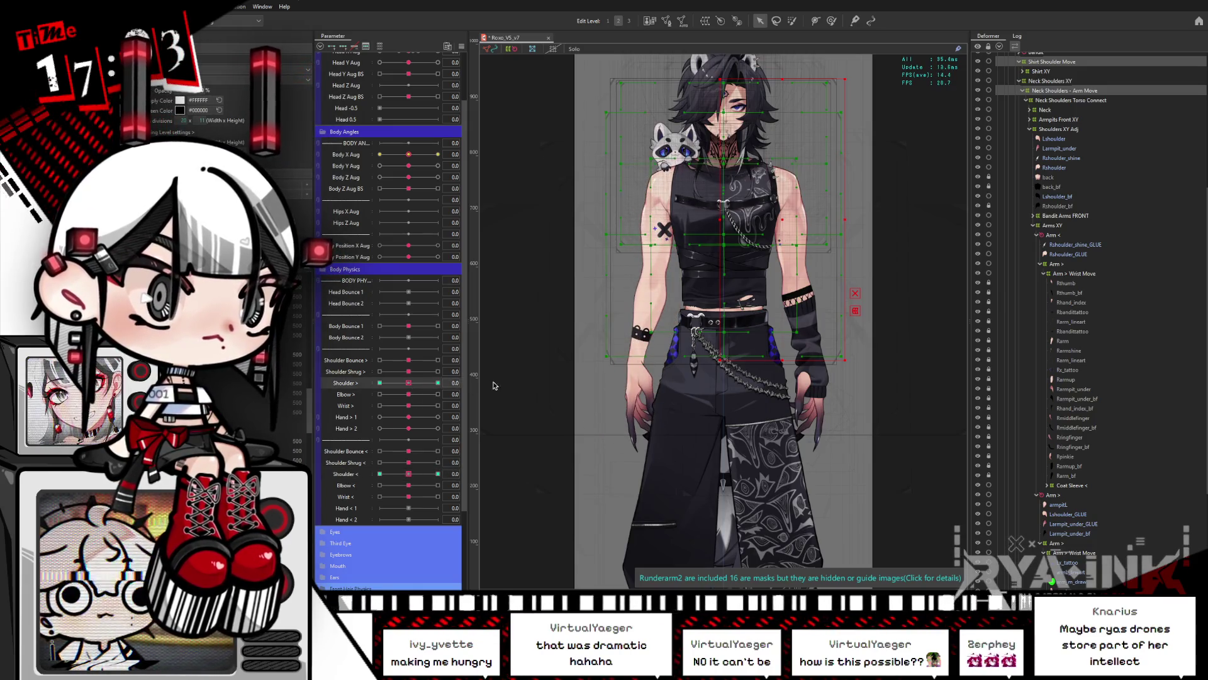
{"action": "left_click", "coordinate": [438, 383]}
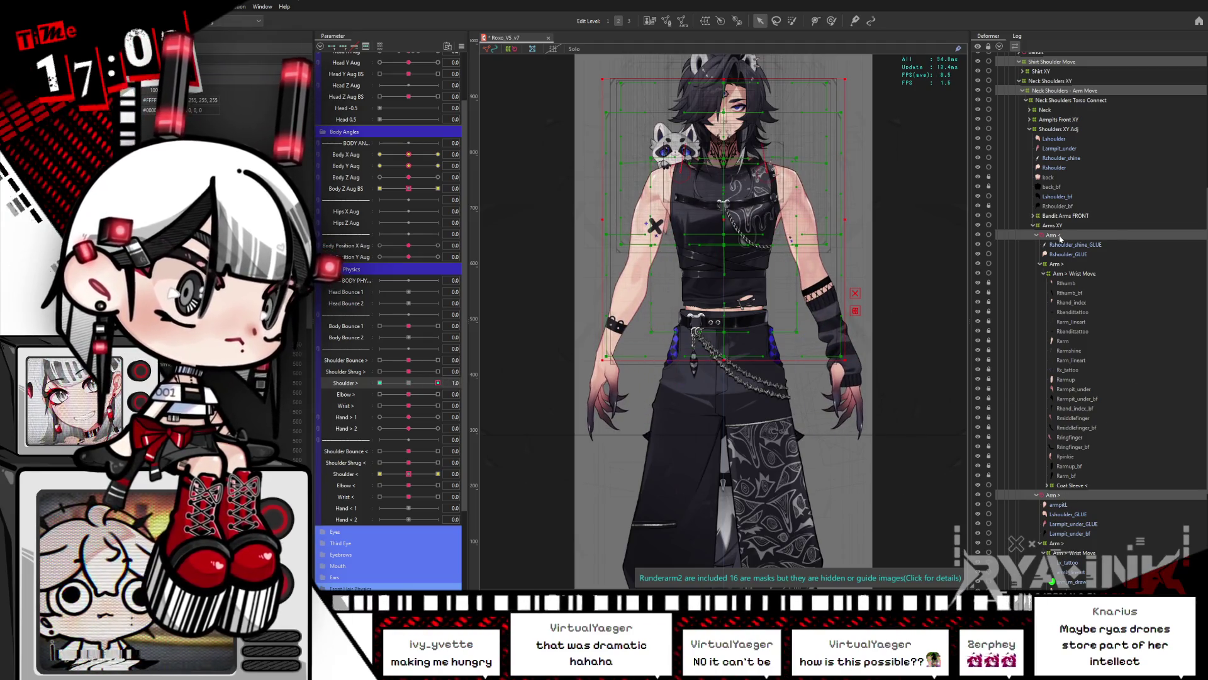
{"action": "left_click", "coordinate": [1061, 238]}
{"action": "left_click", "coordinate": [409, 383]}
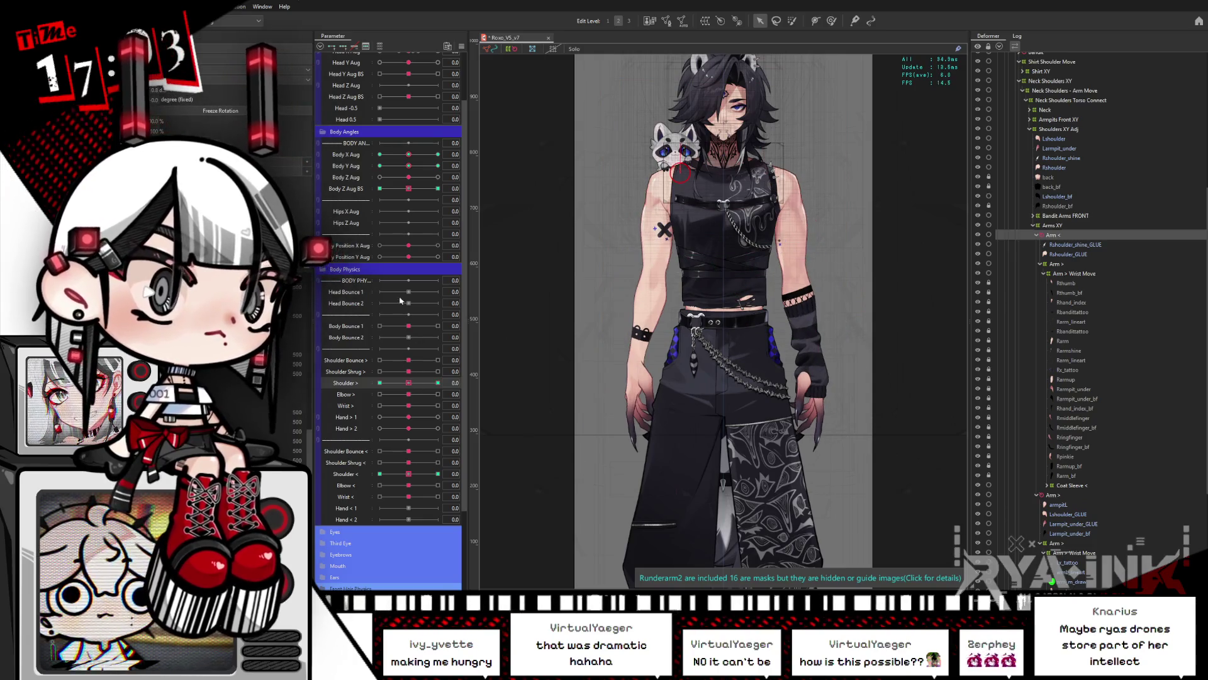
{"action": "left_click", "coordinate": [438, 382]}
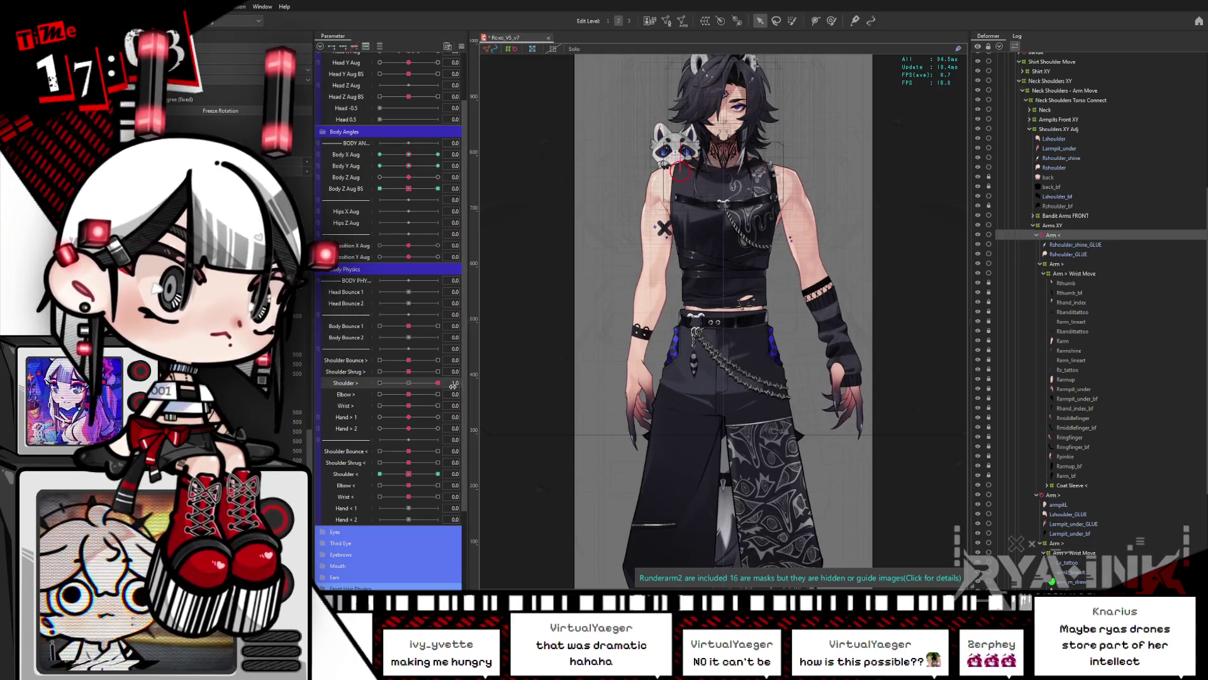
{"action": "left_click", "coordinate": [1070, 91]}
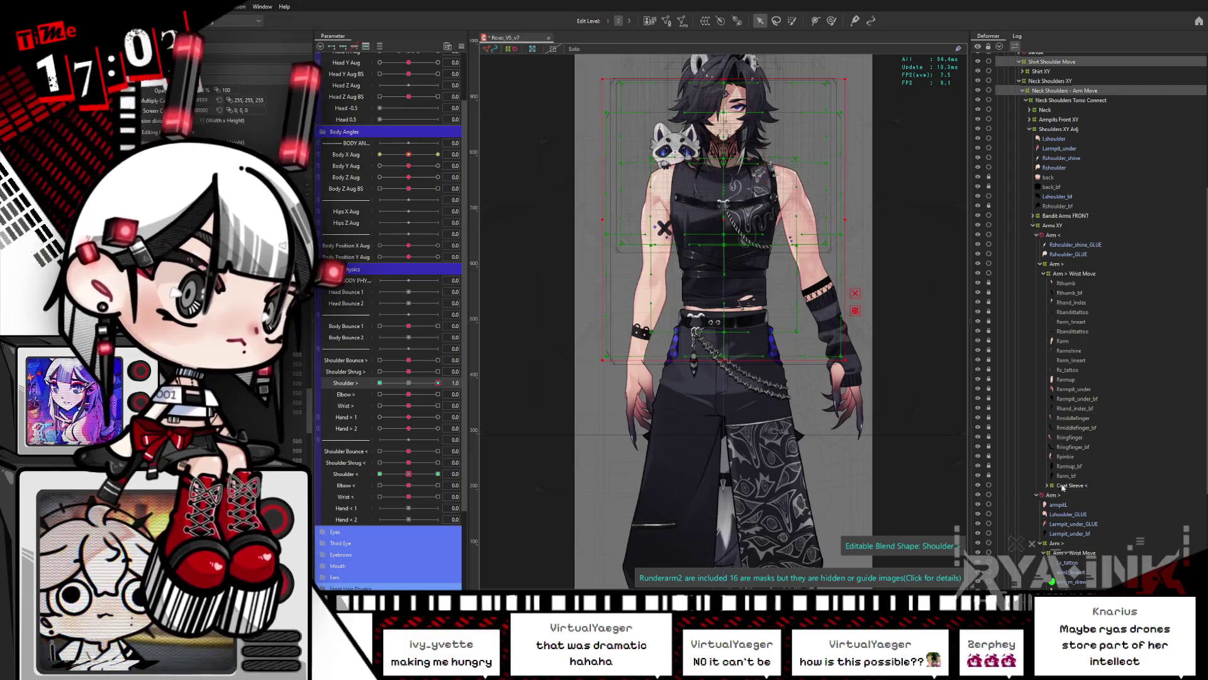
Test Shoulder > at 0, 1.0 and -1.0, leave both shoulders at 1.0, and switch to the Viewer
{"action": "scroll", "coordinate": [1096, 314], "scroll_direction": "up", "scroll_amount": 5}
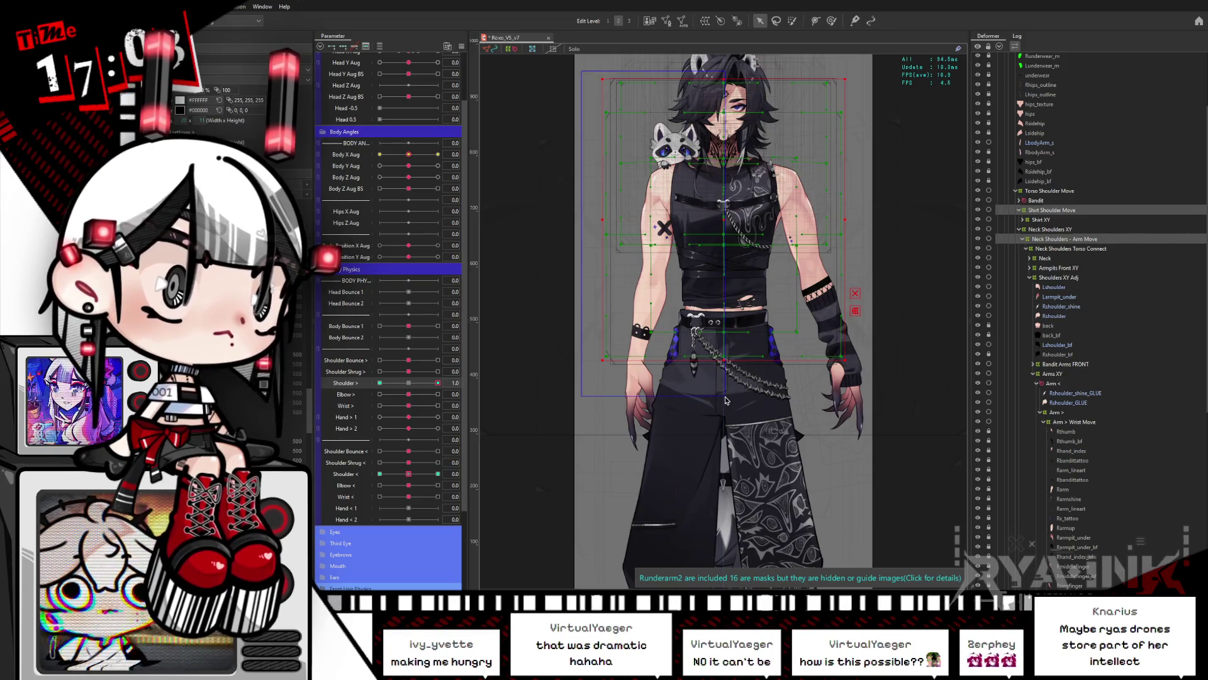
{"action": "left_click", "coordinate": [408, 382]}
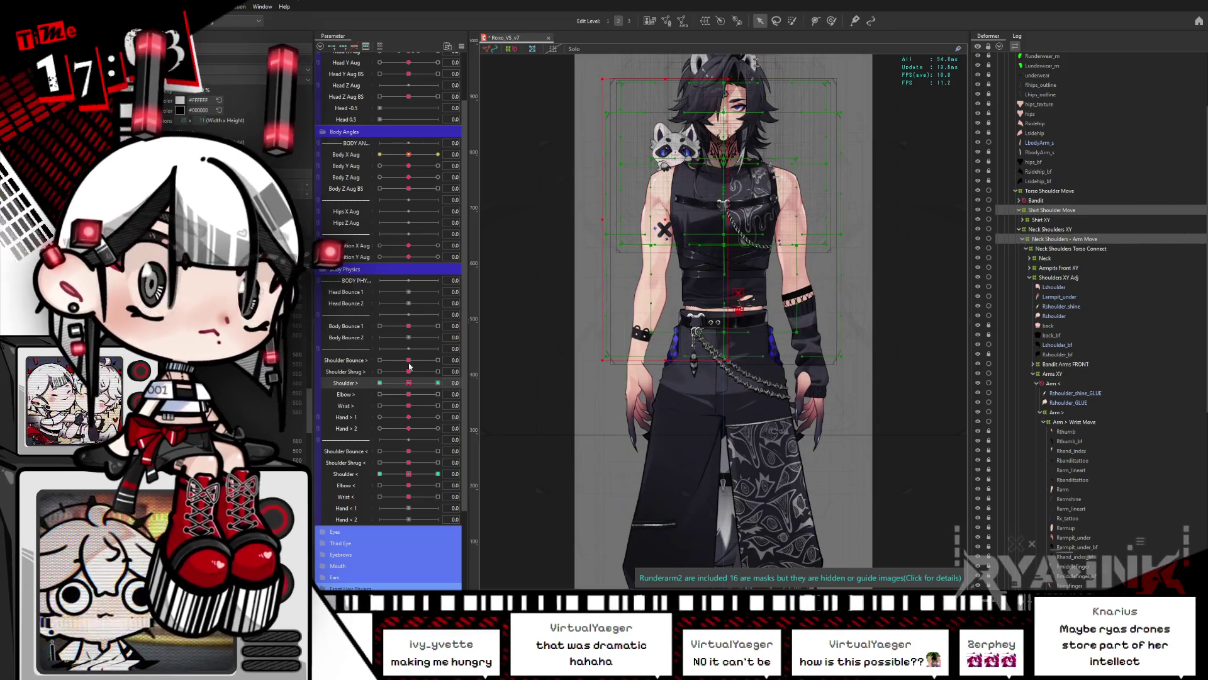
{"action": "left_click", "coordinate": [439, 383]}
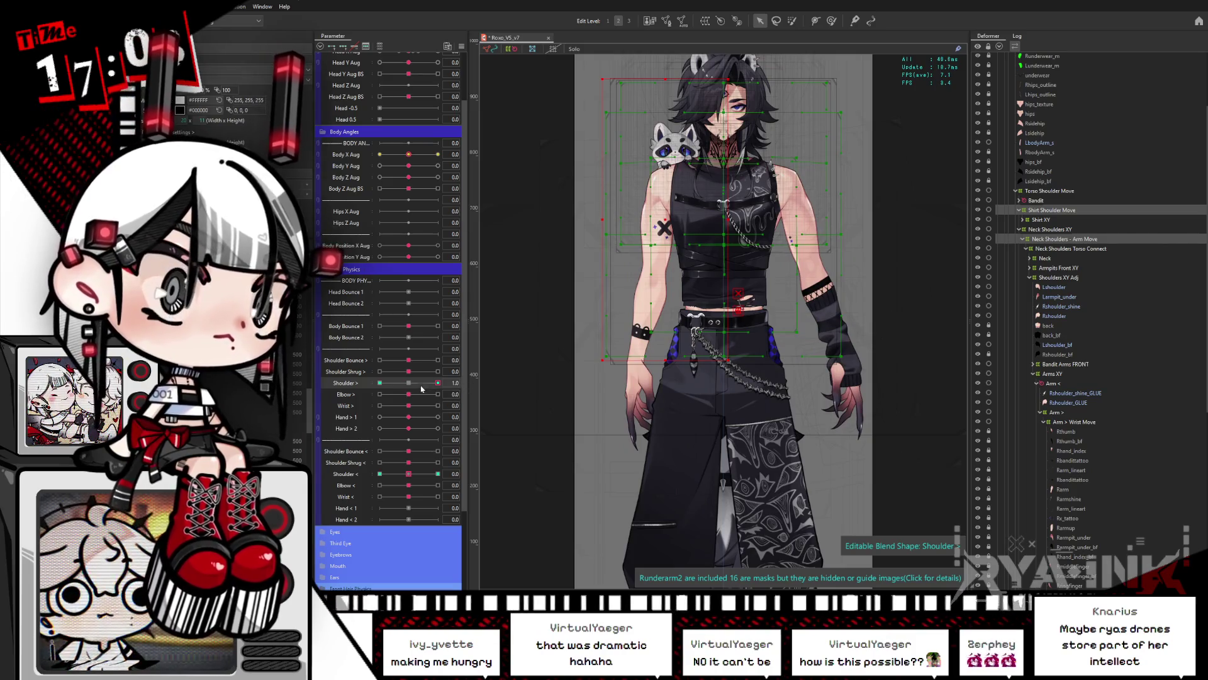
{"action": "left_click", "coordinate": [409, 383]}
{"action": "left_click", "coordinate": [380, 383]}
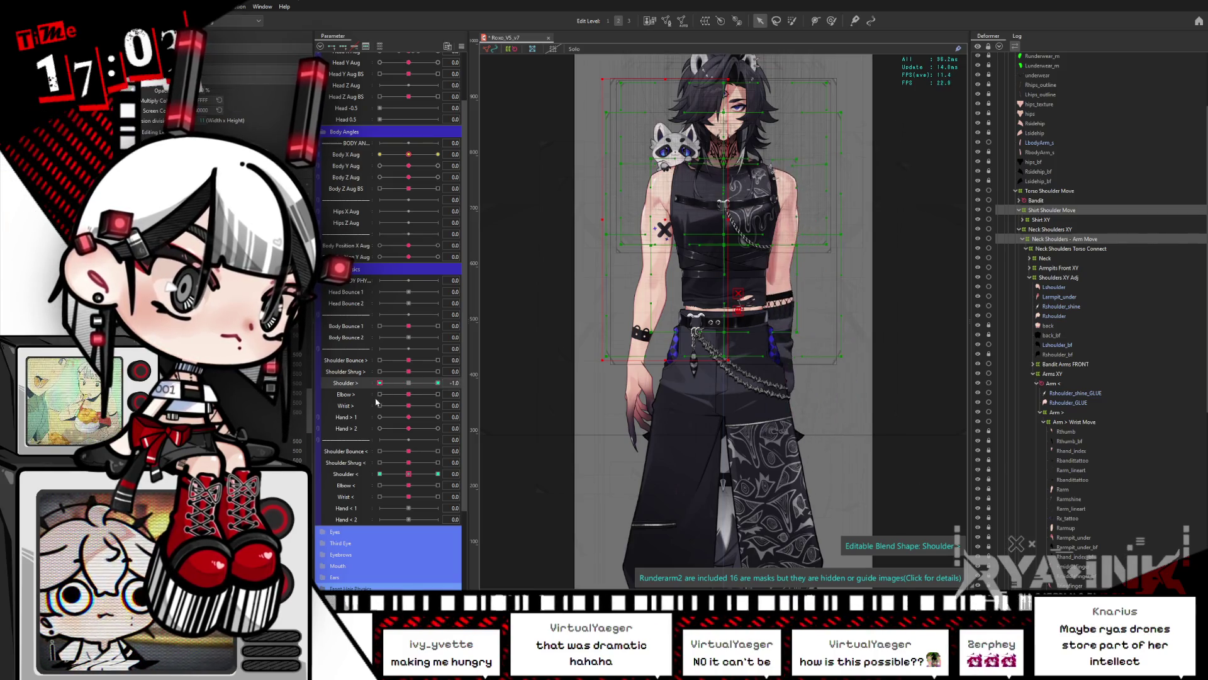
{"action": "left_click", "coordinate": [438, 383]}
{"action": "left_click", "coordinate": [438, 473]}
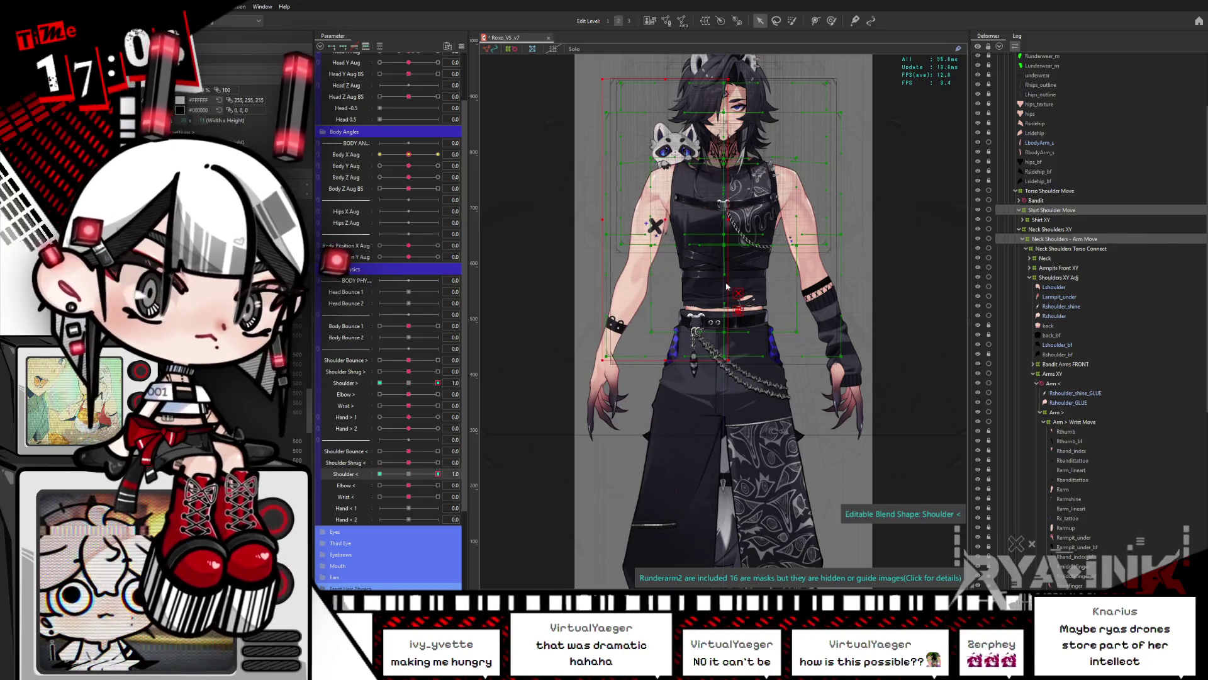
{"action": "key", "text": "alt+Tab"}
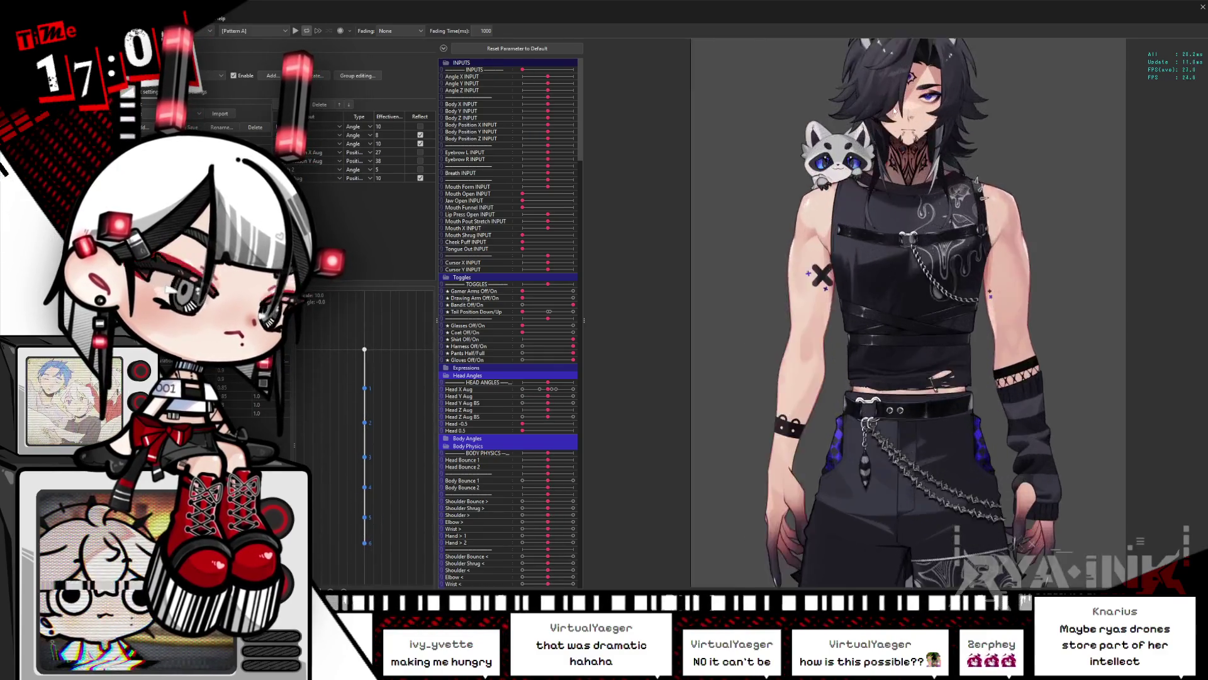
Open and dismiss the Viewer's preview options without changing anything
{"action": "scroll", "coordinate": [659, 340], "scroll_direction": "up", "scroll_amount": 2}
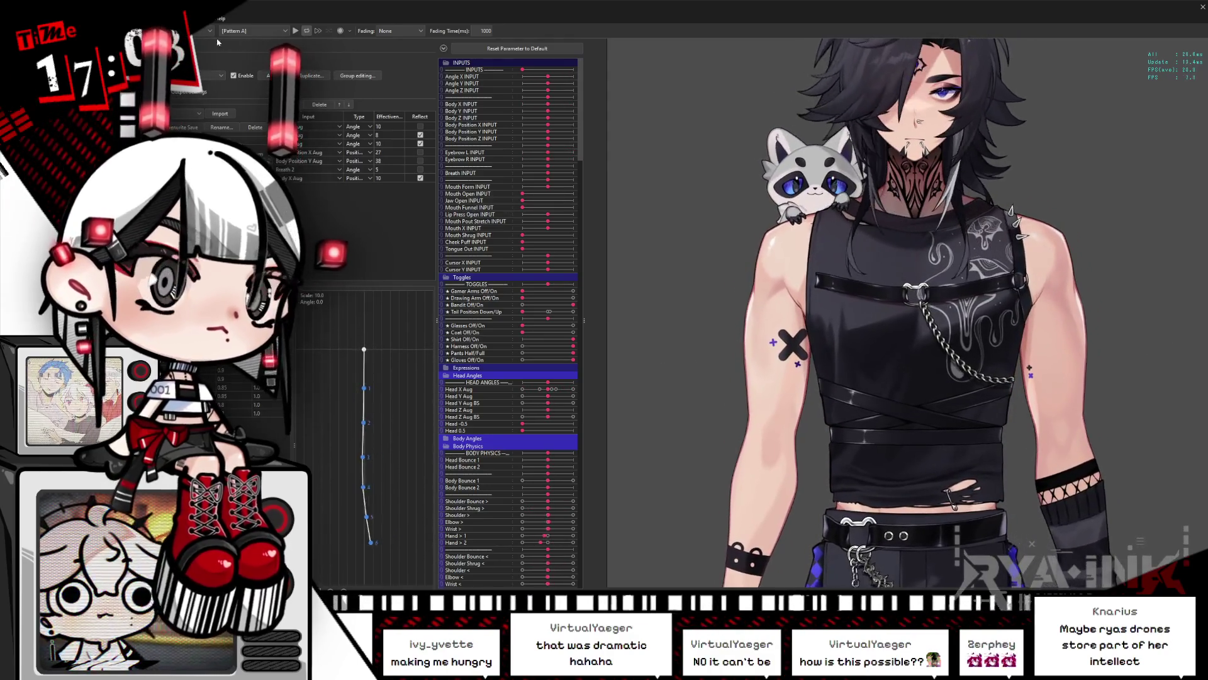
{"action": "left_click", "coordinate": [199, 18]}
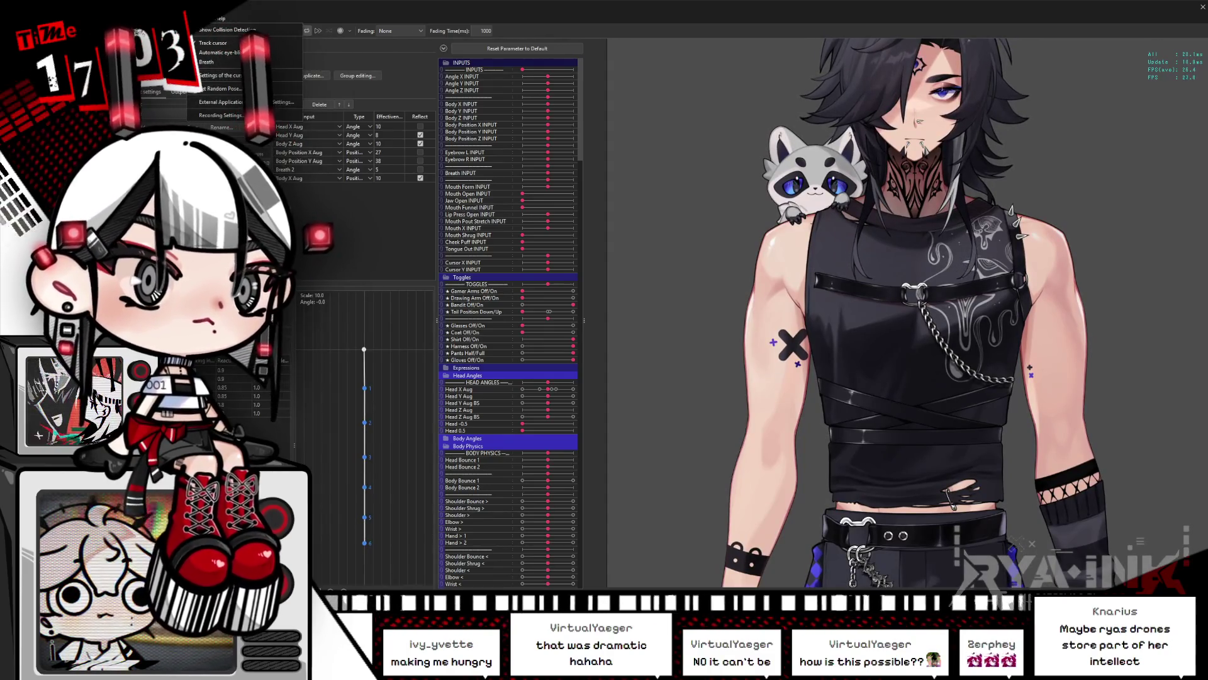
{"action": "key", "text": "Escape"}
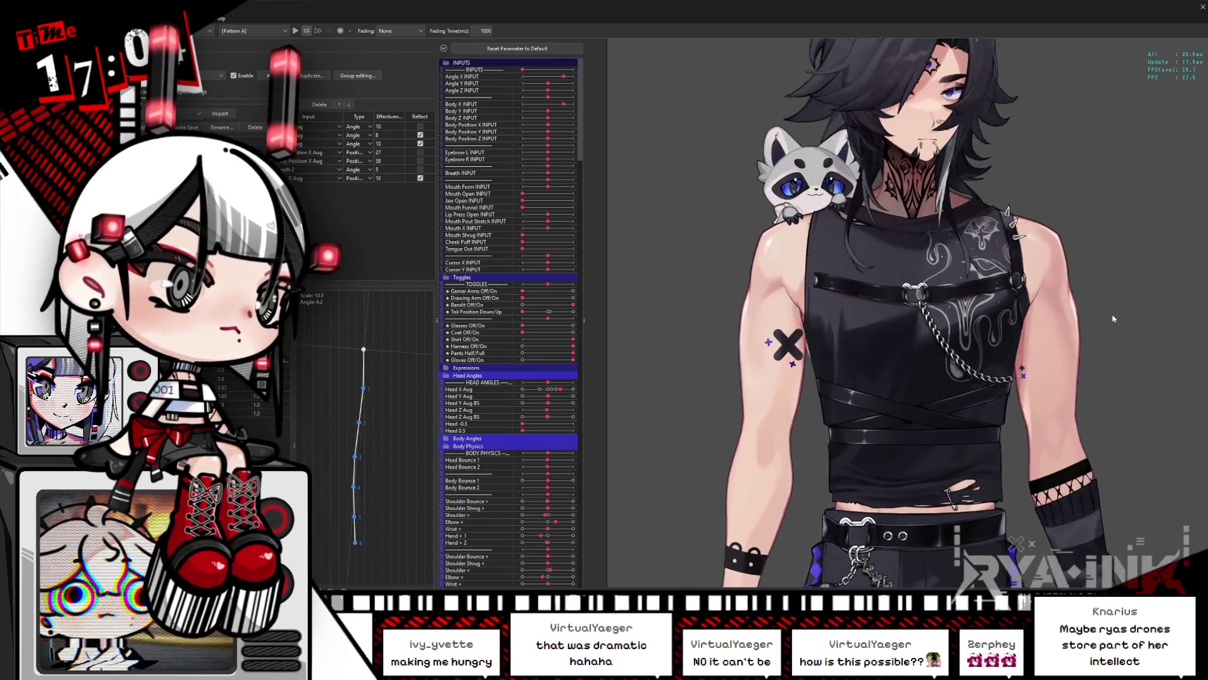
{"action": "scroll", "coordinate": [912, 285], "scroll_direction": "down", "scroll_amount": 5}
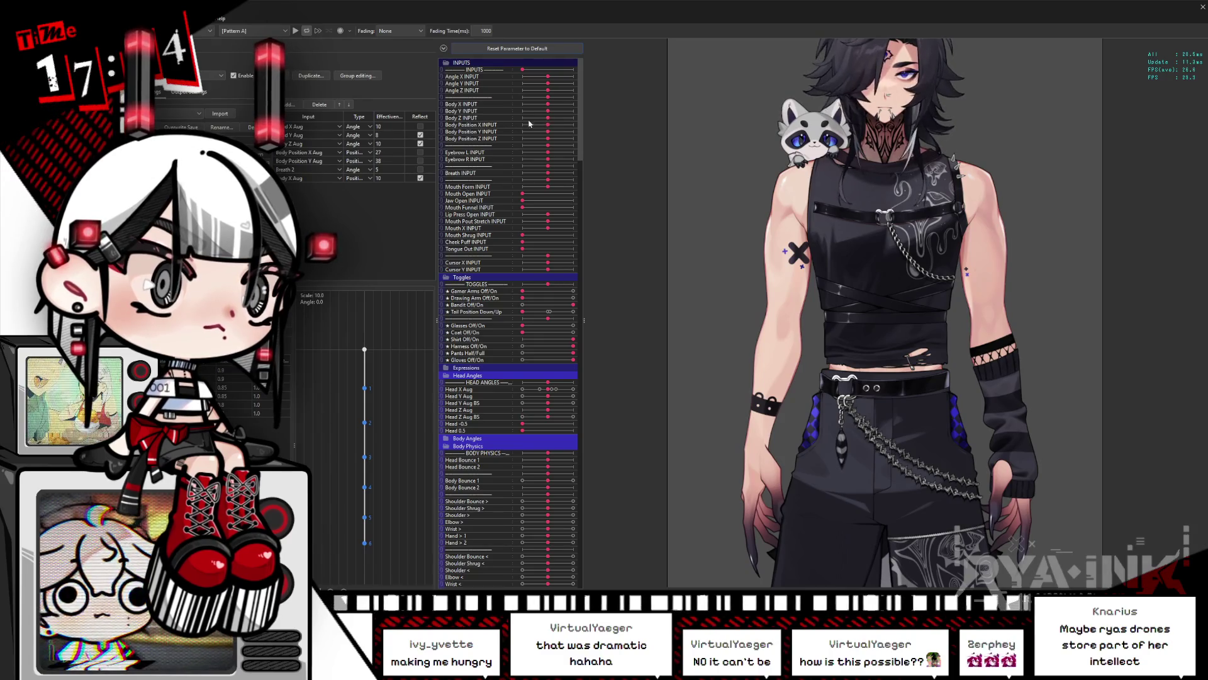
Push Body Z to its end, enable Reflect on Body Position X Aug, reset, then nudge Body Position X
{"action": "mouse_move", "coordinate": [551, 122]}
{"action": "left_mouse_down"}
{"action": "mouse_move", "coordinate": [576, 117]}
{"action": "mouse_move", "coordinate": [487, 134]}
{"action": "left_mouse_up"}
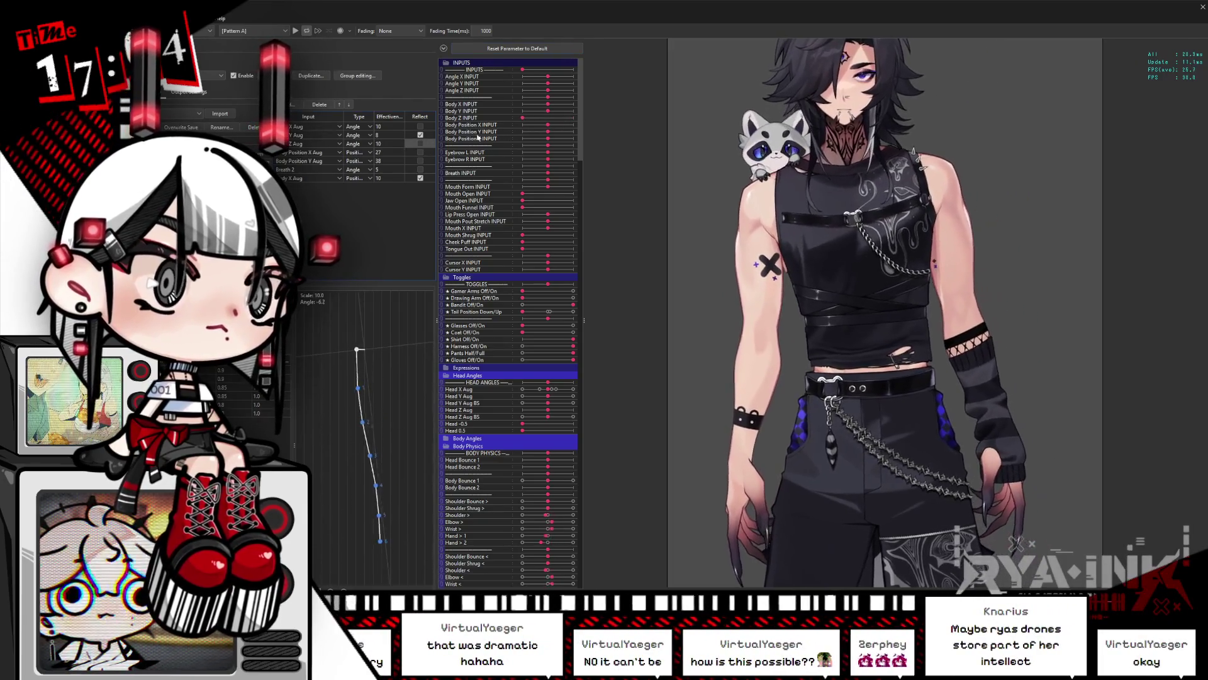
{"action": "left_click", "coordinate": [421, 153]}
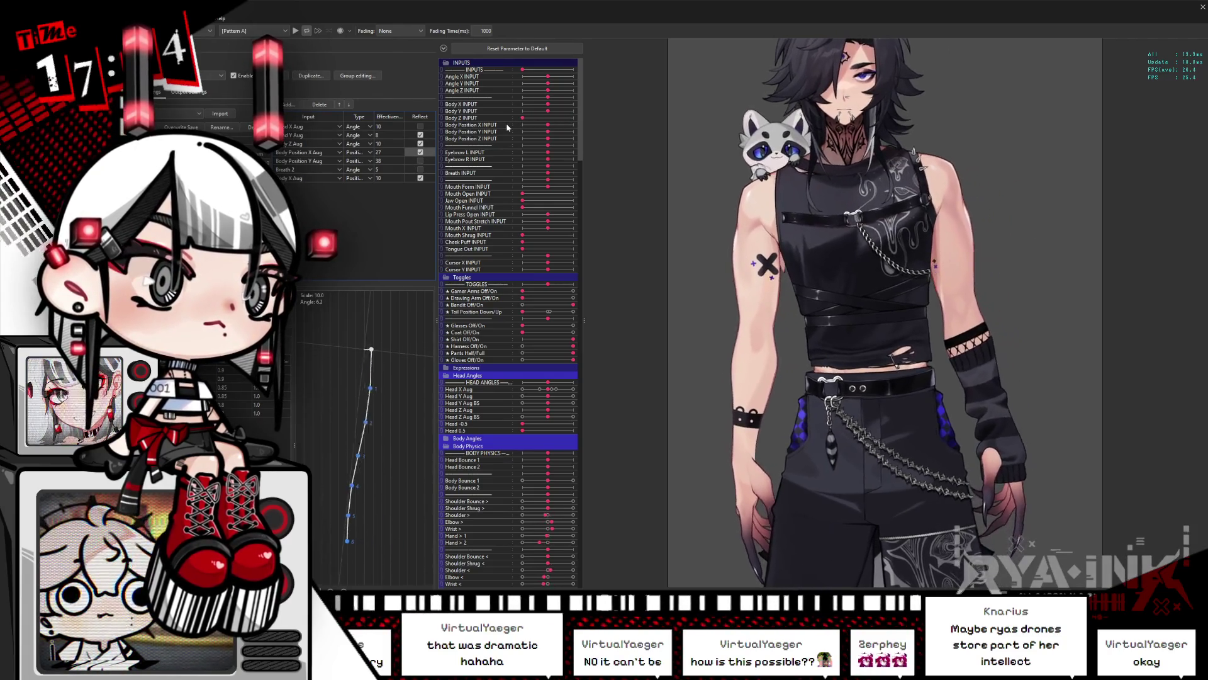
{"action": "left_click", "coordinate": [531, 50]}
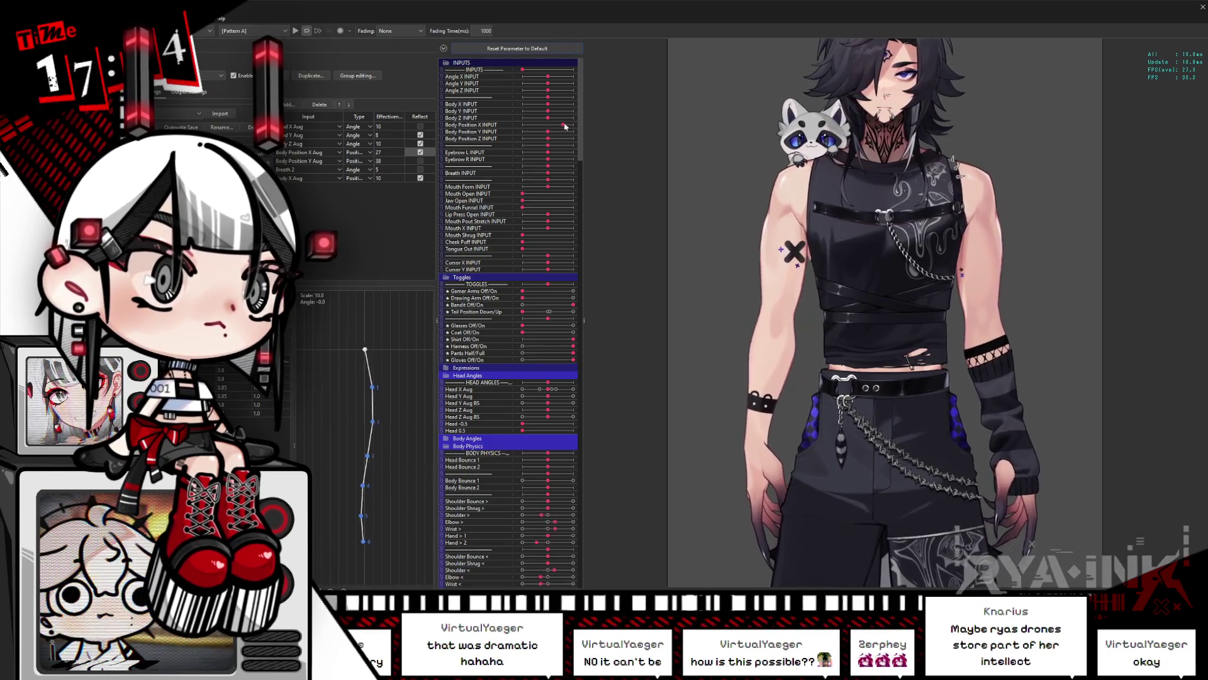
{"action": "left_click_drag", "start_coordinate": [564, 126], "coordinate": [548, 129]}
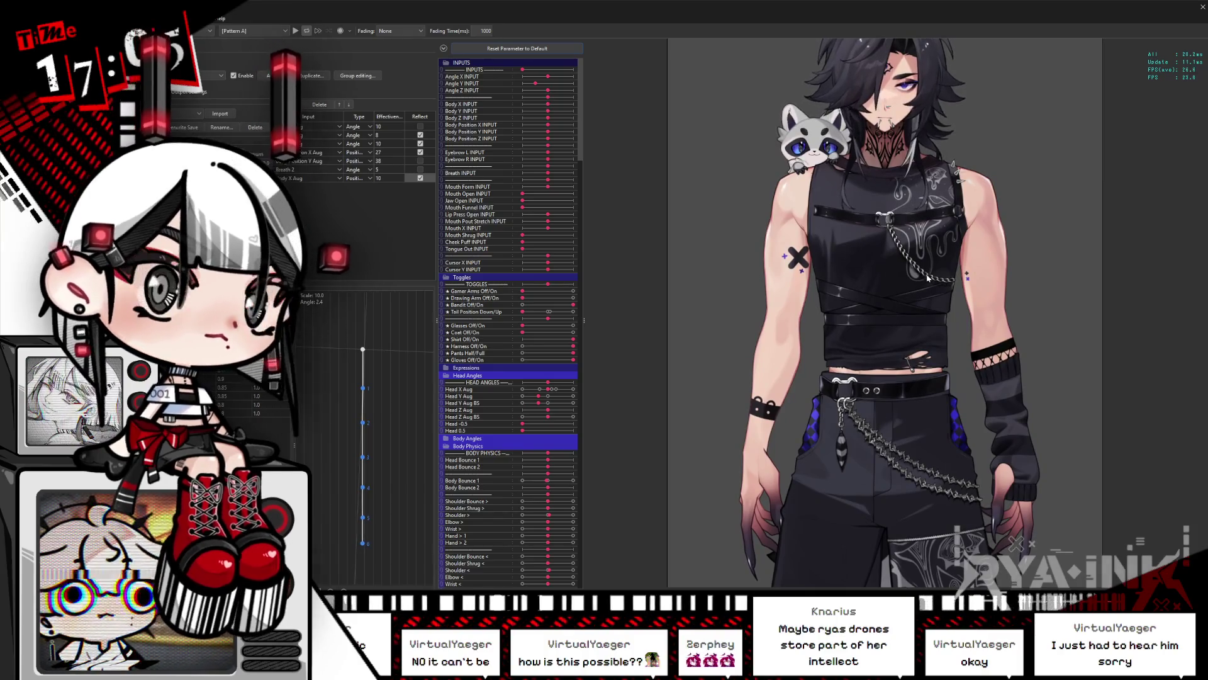
{"action": "scroll", "coordinate": [927, 278], "scroll_direction": "down", "scroll_amount": 5}
{"action": "scroll", "coordinate": [901, 208], "scroll_direction": "up", "scroll_amount": 3}
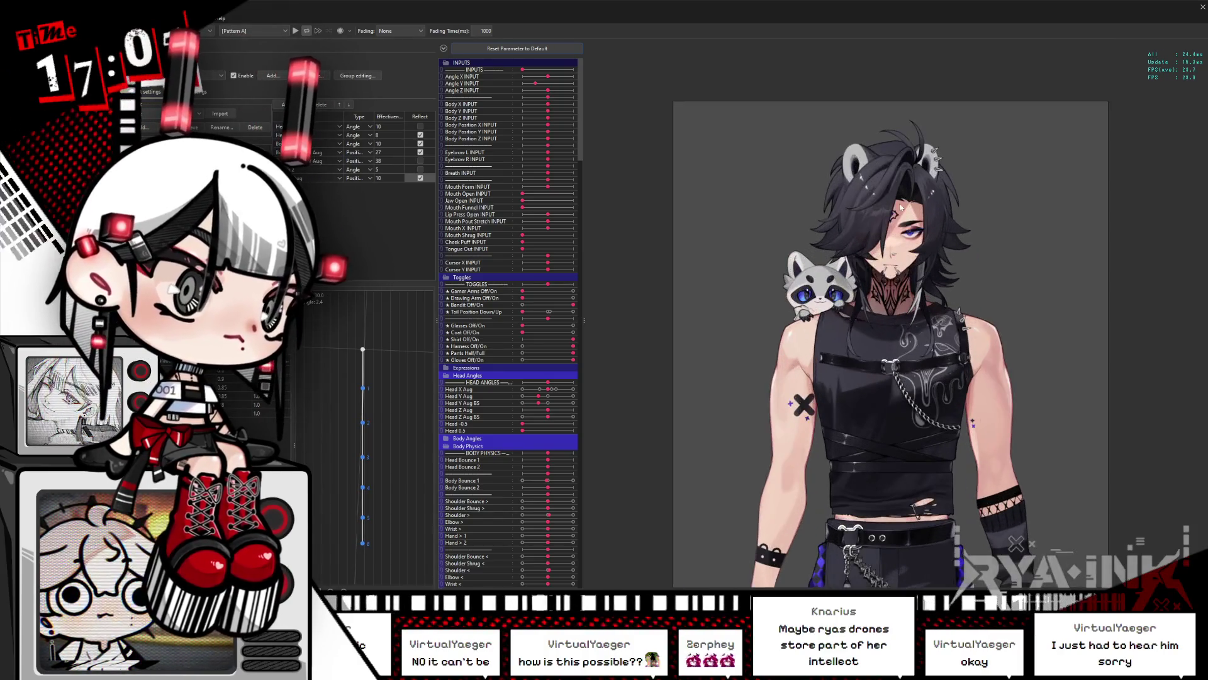
{"action": "scroll", "coordinate": [902, 207], "scroll_direction": "up", "scroll_amount": 2}
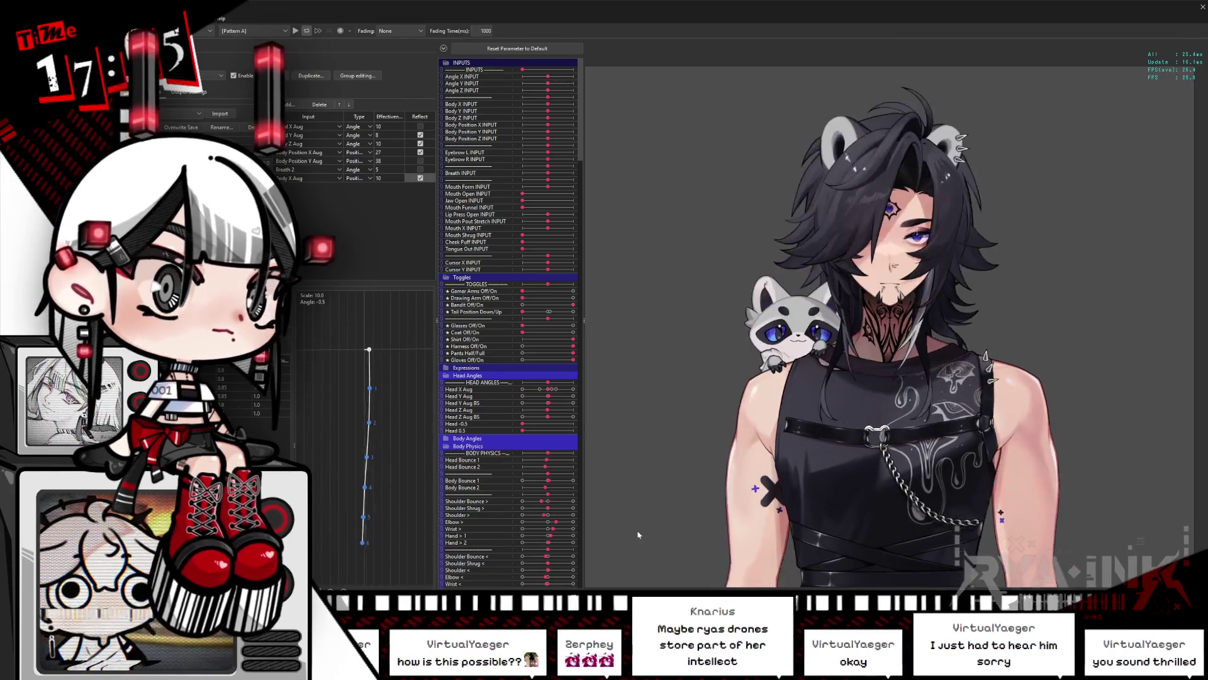
{"action": "scroll", "coordinate": [1007, 290], "scroll_direction": "down", "scroll_amount": 3}
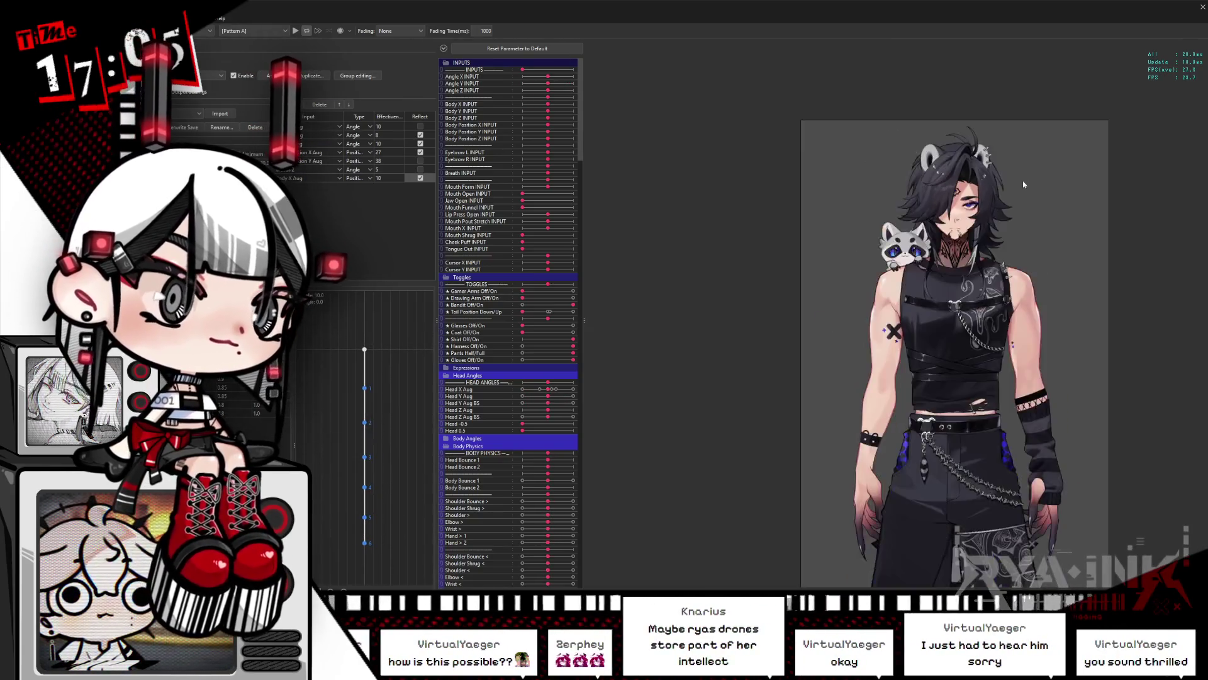
{"action": "scroll", "coordinate": [1030, 283], "scroll_direction": "up", "scroll_amount": 2}
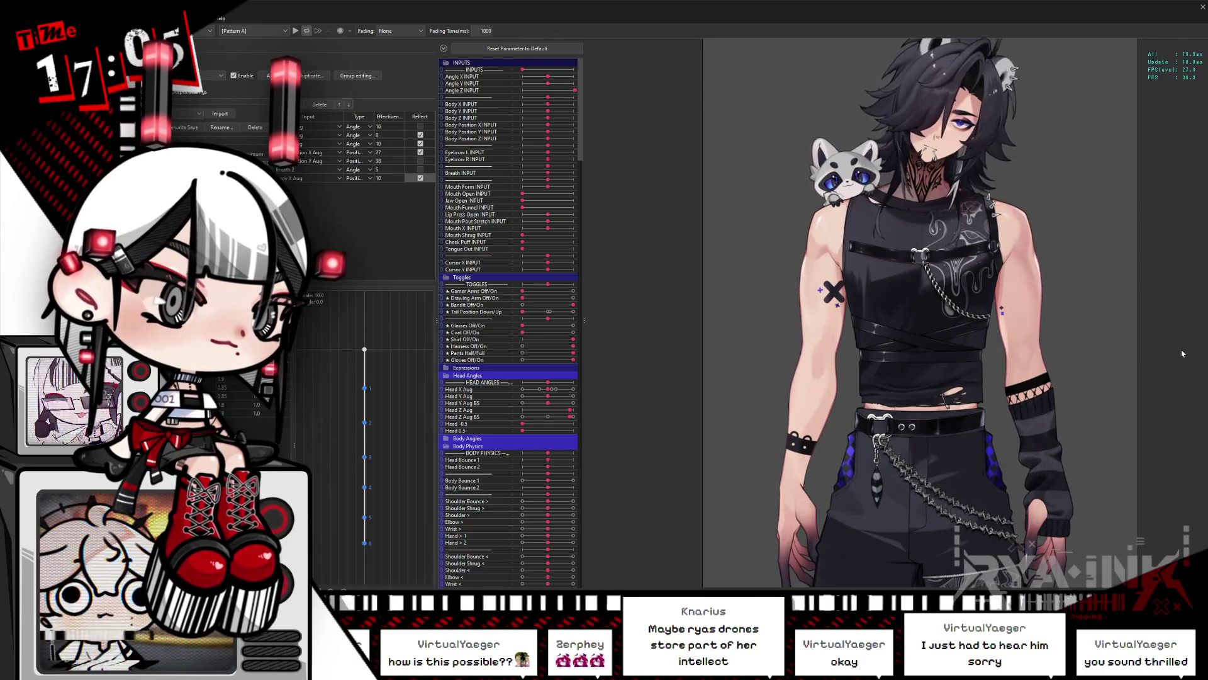
Open and close the Viewer's preview options menu twice
{"action": "left_click", "coordinate": [200, 18]}
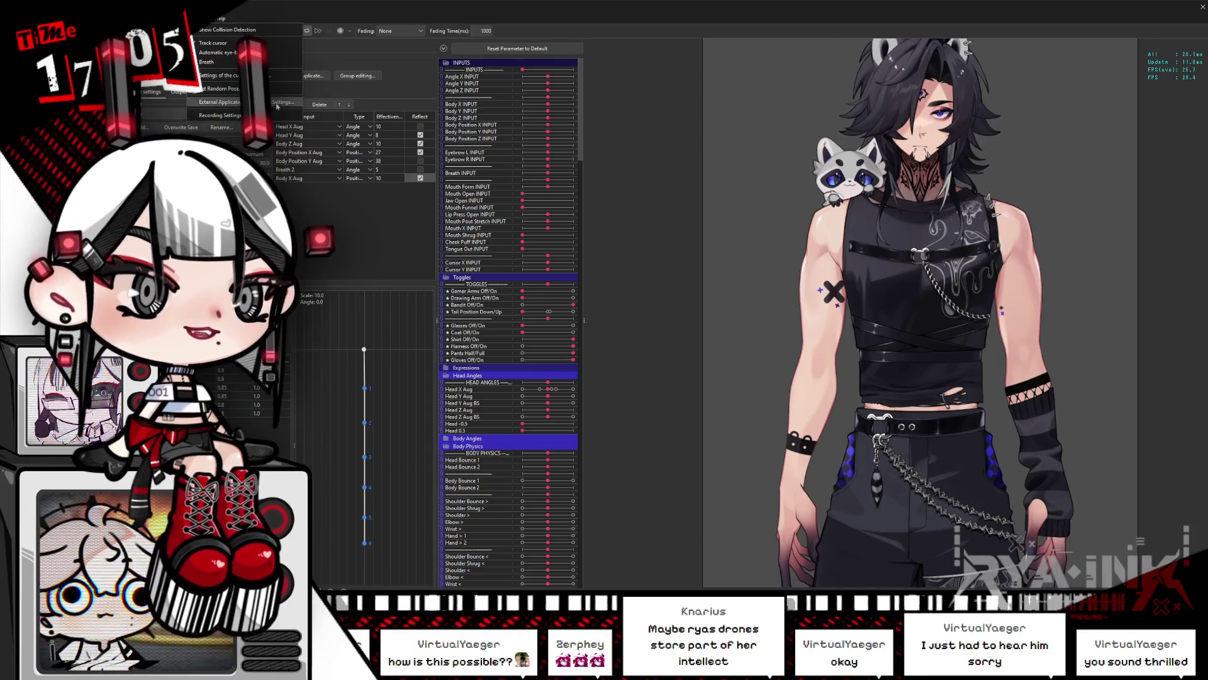
{"action": "left_click", "coordinate": [277, 105]}
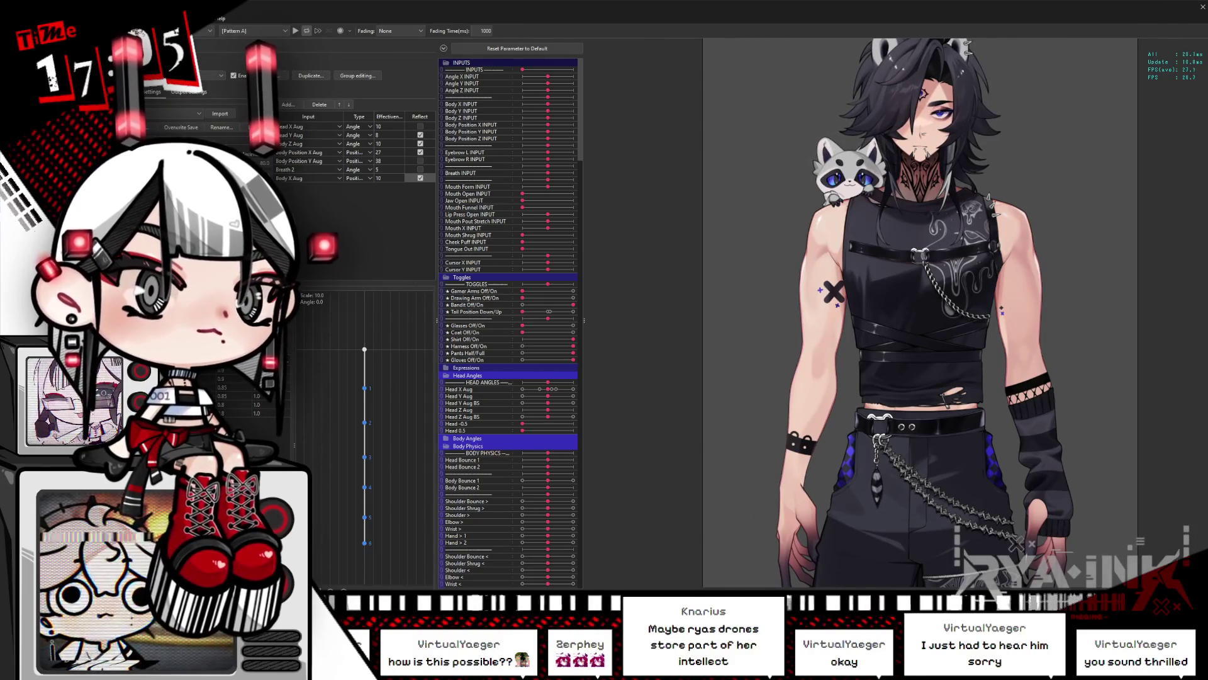
{"action": "left_click", "coordinate": [200, 18]}
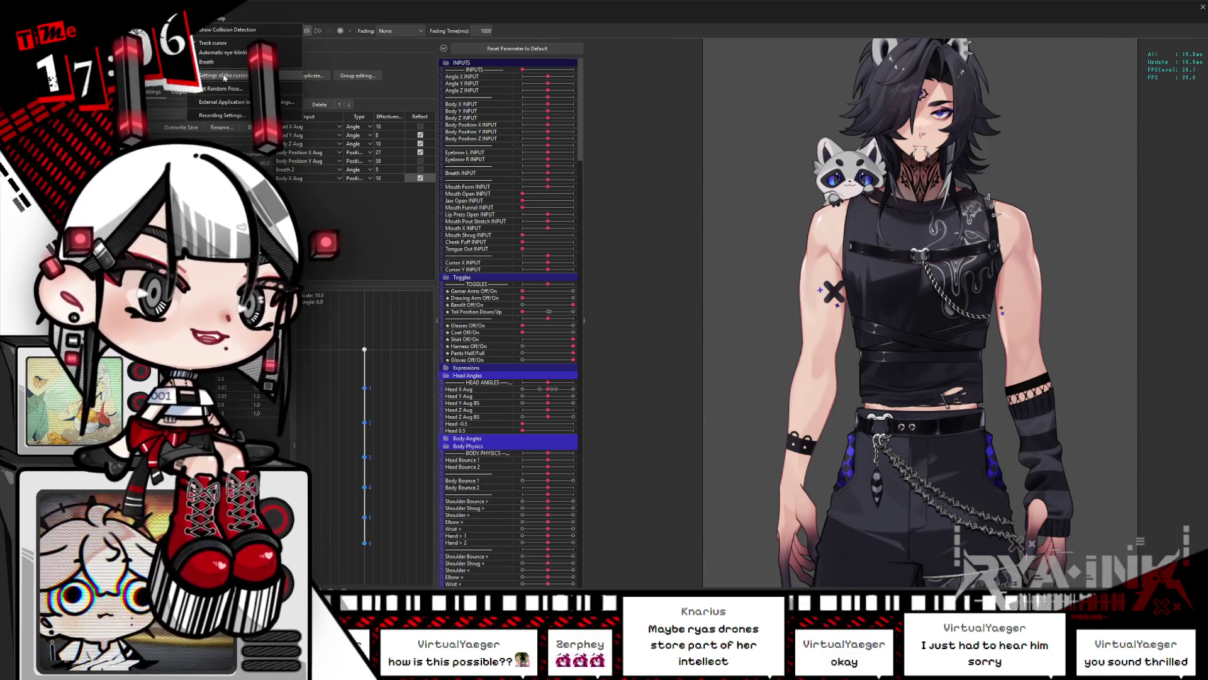
{"action": "left_click", "coordinate": [225, 77]}
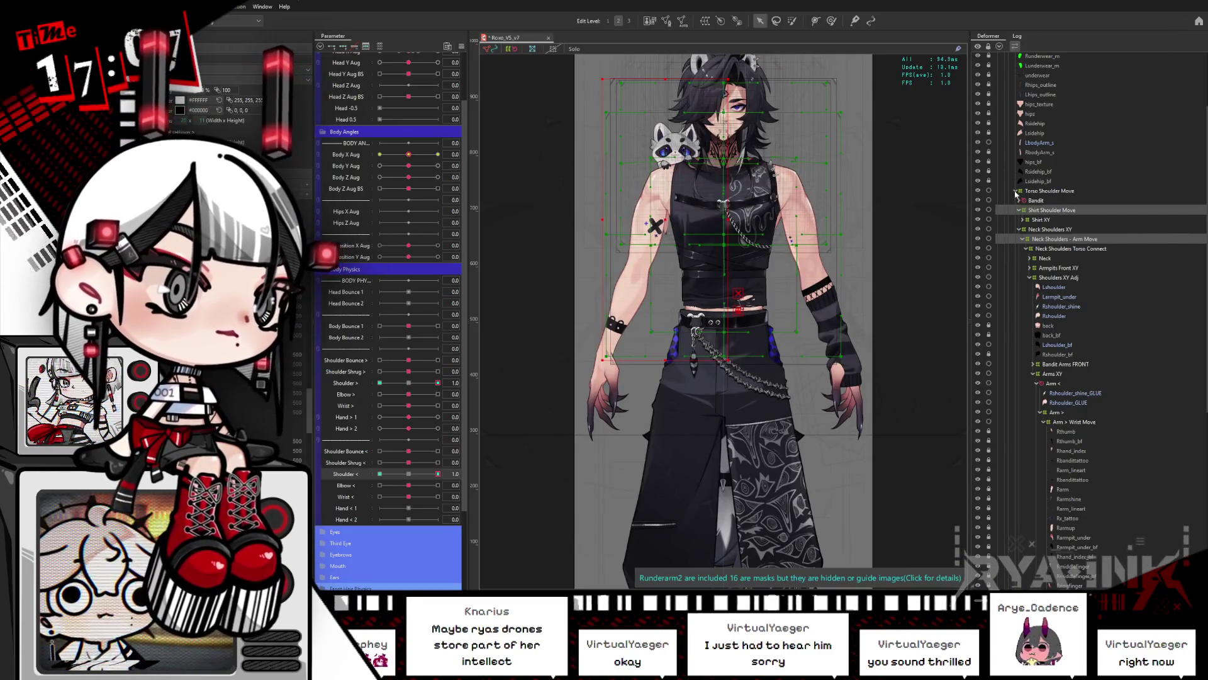
Collapse Torso Shoulder Move, select Head Position then Head Z, and drag Body Y Aug to 1.0
{"action": "left_click", "coordinate": [1016, 191]}
{"action": "right_click", "coordinate": [723, 134]}
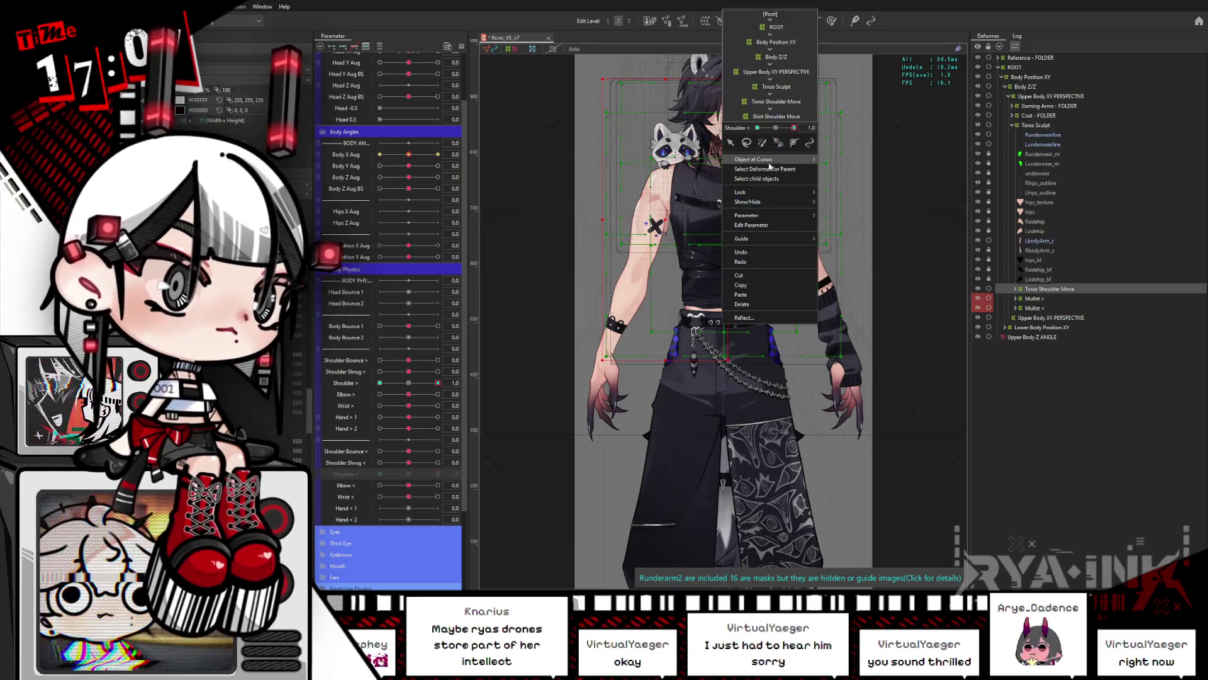
{"action": "left_click", "coordinate": [869, 88]}
{"action": "left_click", "coordinate": [1060, 376]}
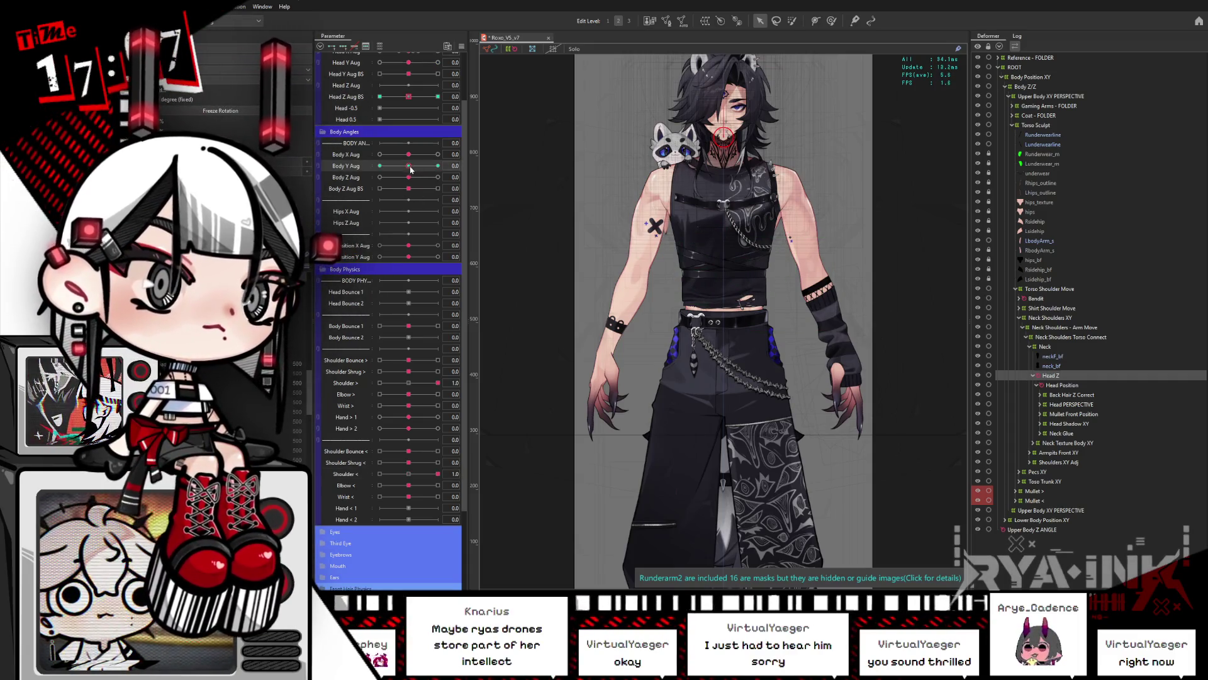
{"action": "left_click_drag", "start_coordinate": [410, 169], "coordinate": [597, 139]}
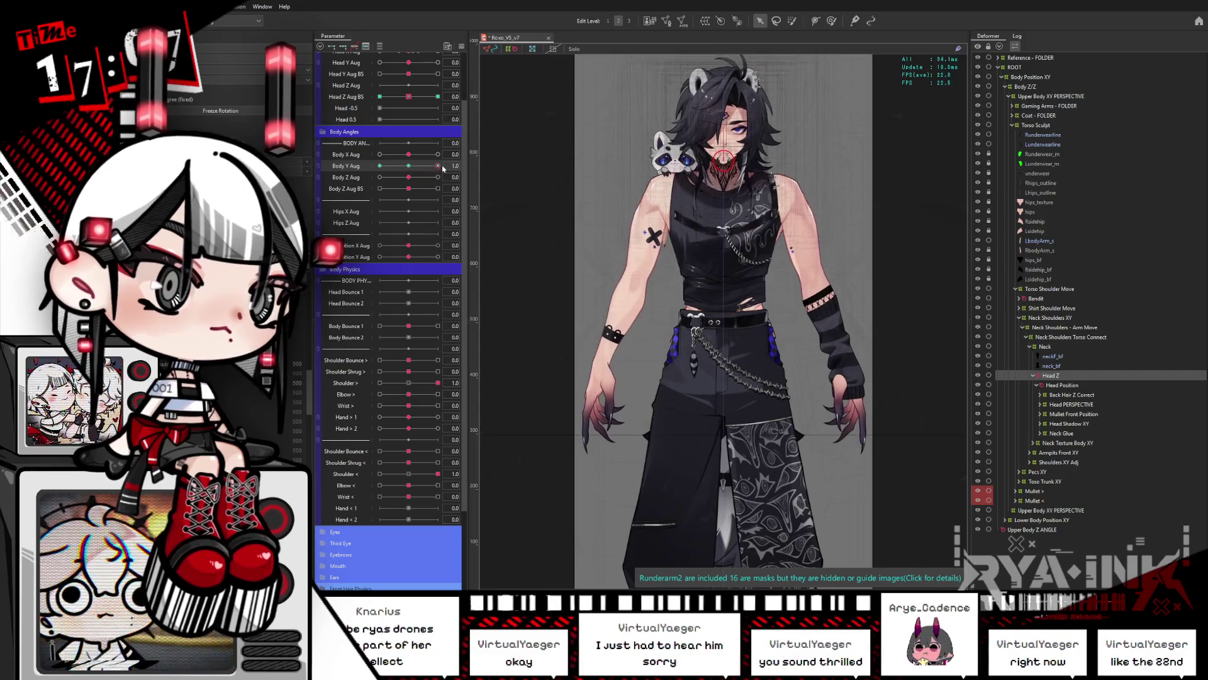